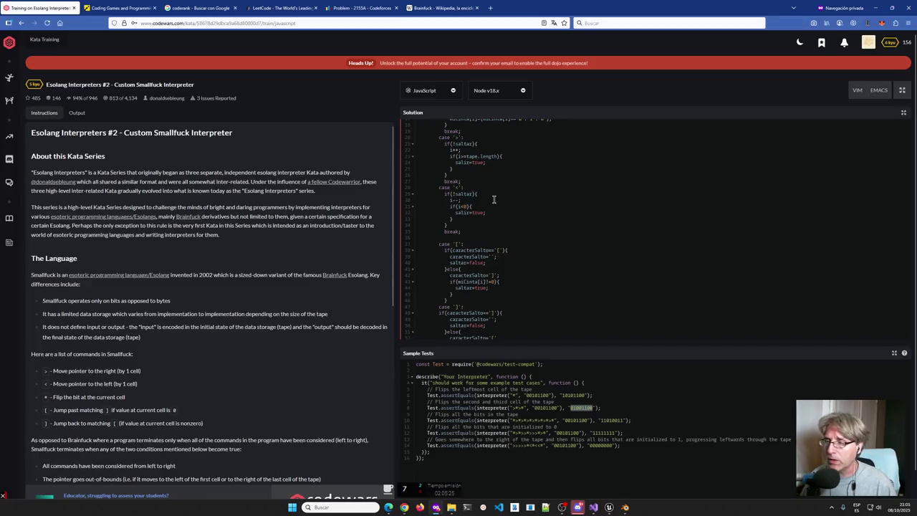
Read the Smallfuck interpreter solution and instructions, then return to the TheBestGame Unreal editor.
scroll(495, 201, down, 3)
scroll(189, 279, down, 1)
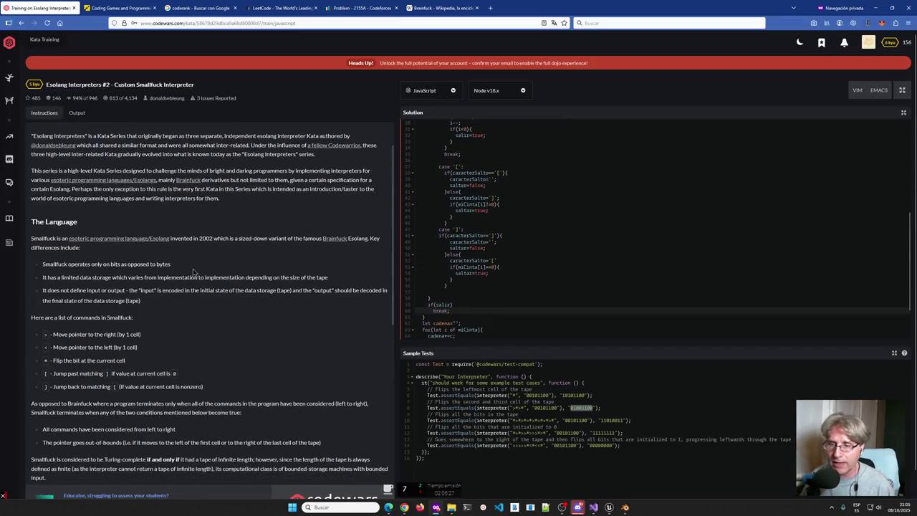
scroll(513, 386, down, 1)
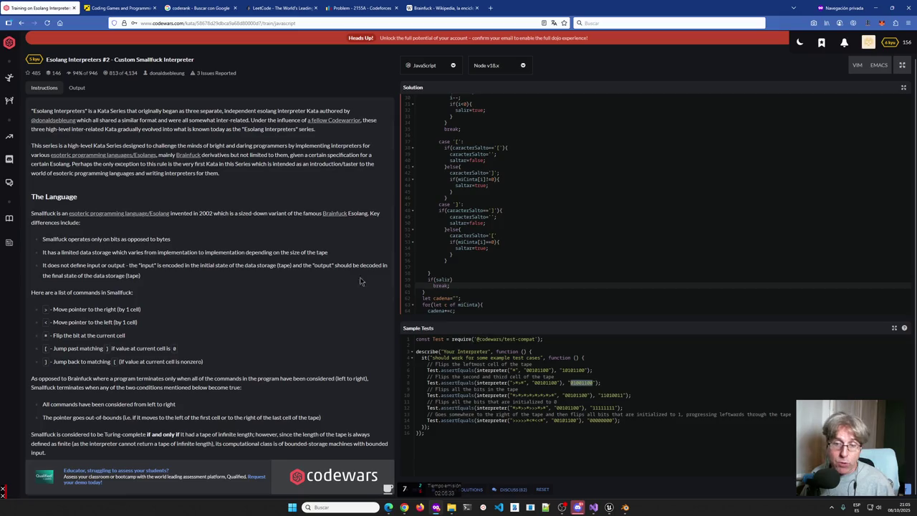
scroll(360, 281, up, 3)
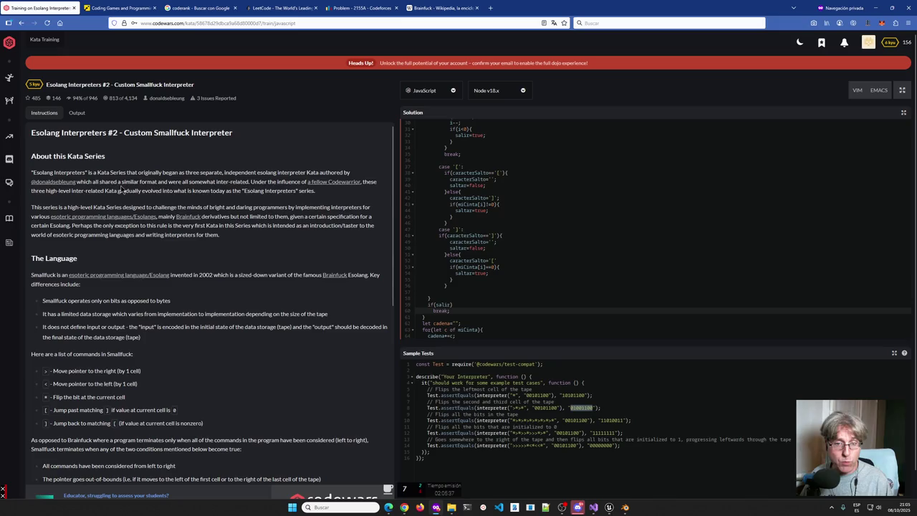
mouse_move(609, 508)
click(586, 477)
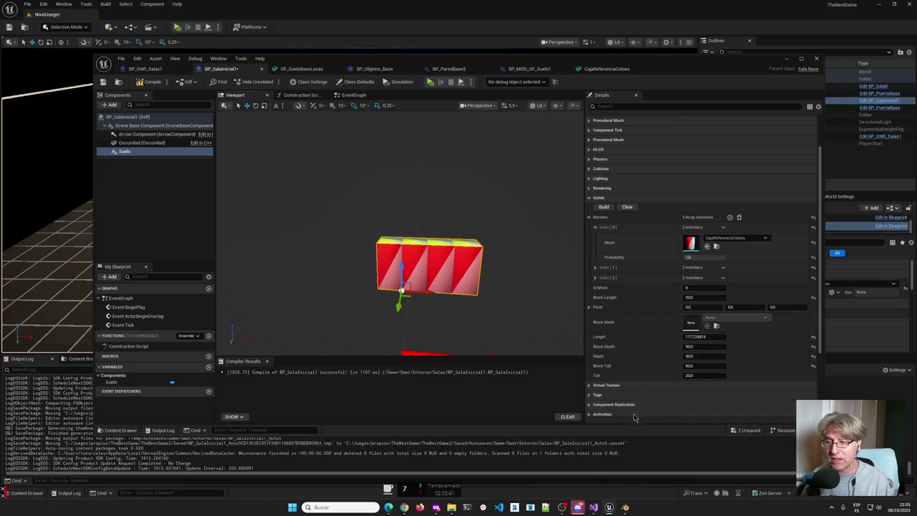
mouse_move(616, 507)
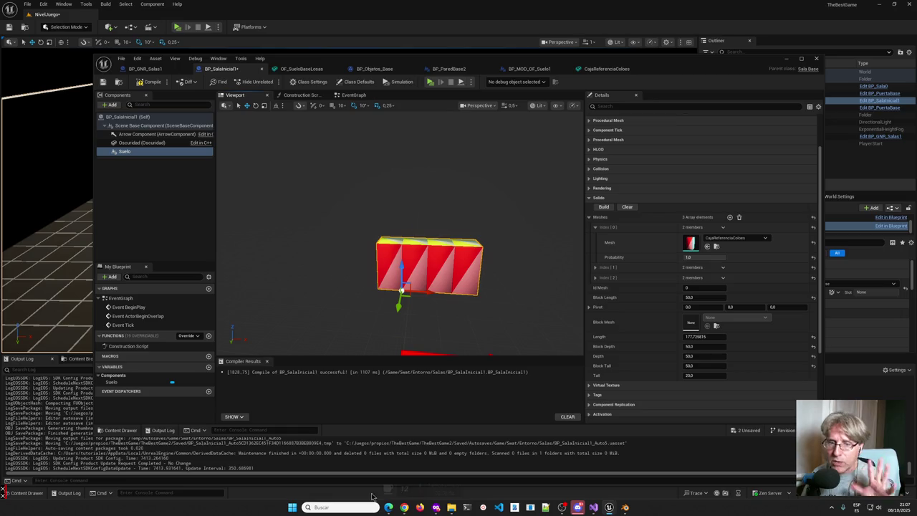
key(super)
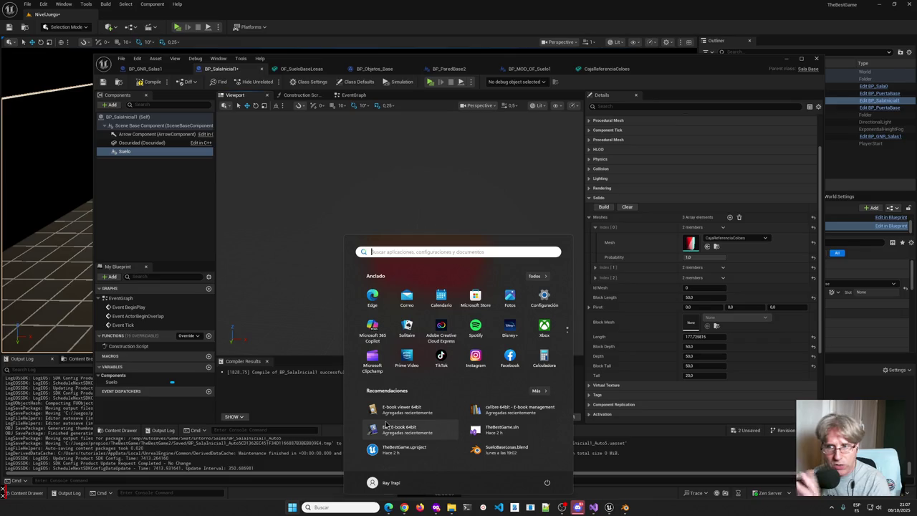
text(un)
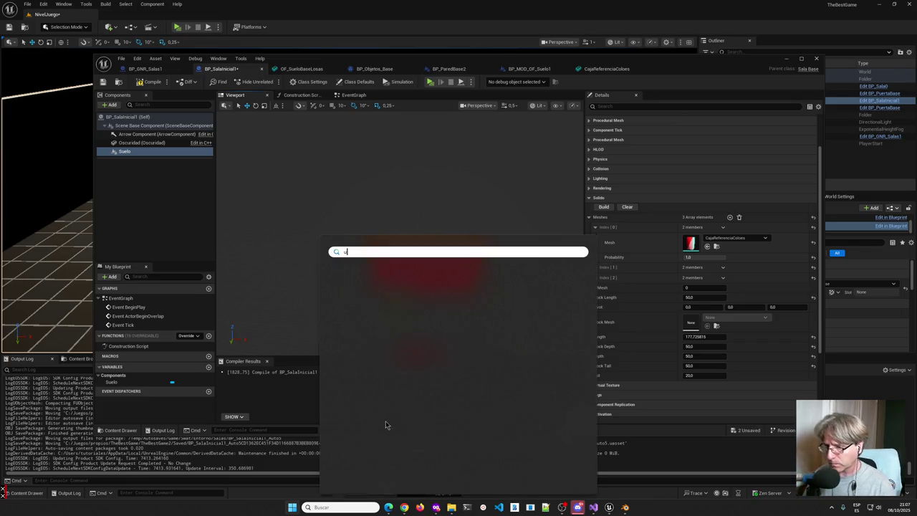
key(Escape)
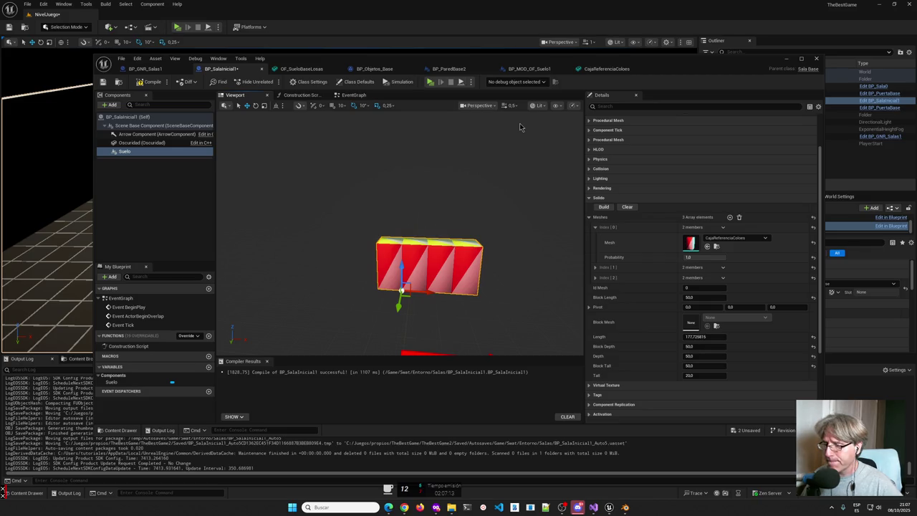
Show the Smallfuck kata's test results: 4 passed, 1 failed on simple and nested loops.
mouse_move(444, 506)
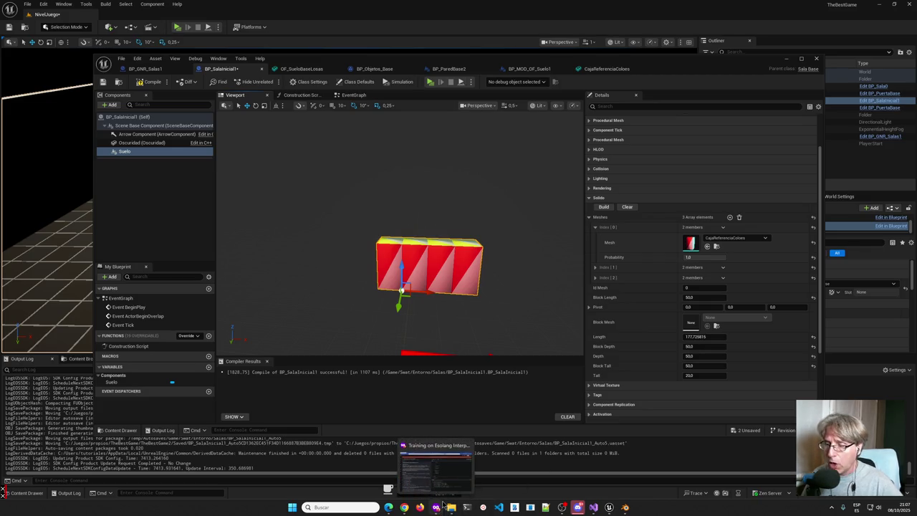
click(435, 469)
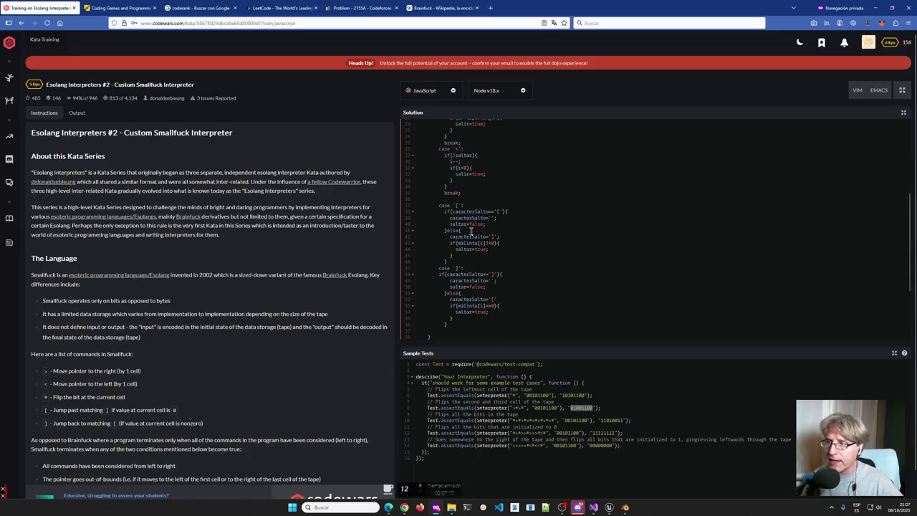
click(75, 114)
scroll(495, 272, up, 3)
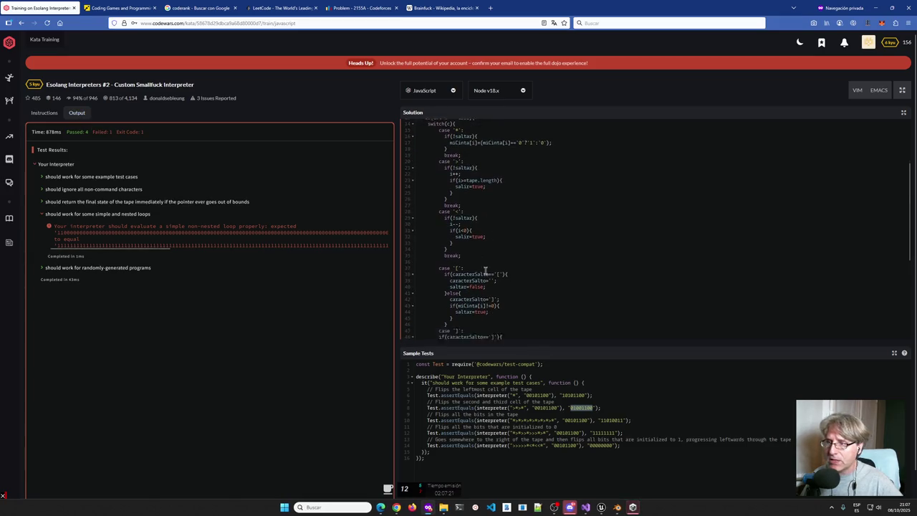
scroll(485, 271, down, 2)
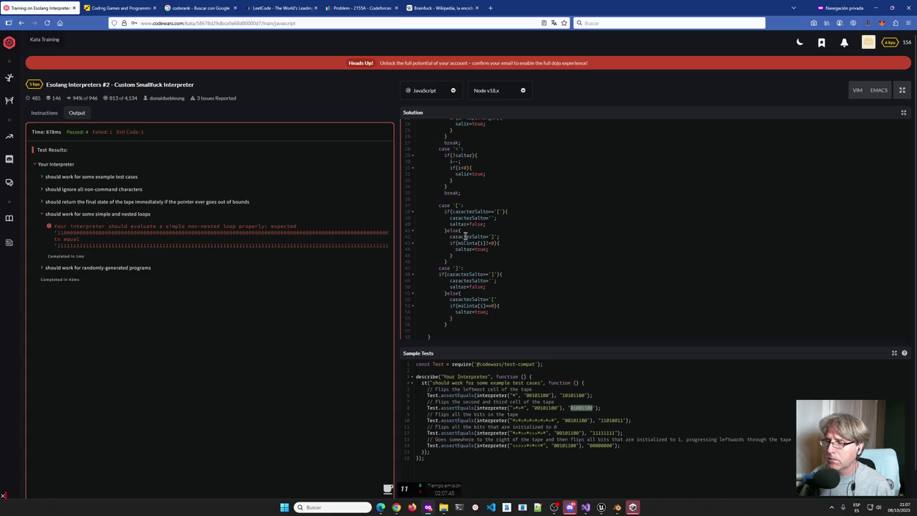
click(488, 275)
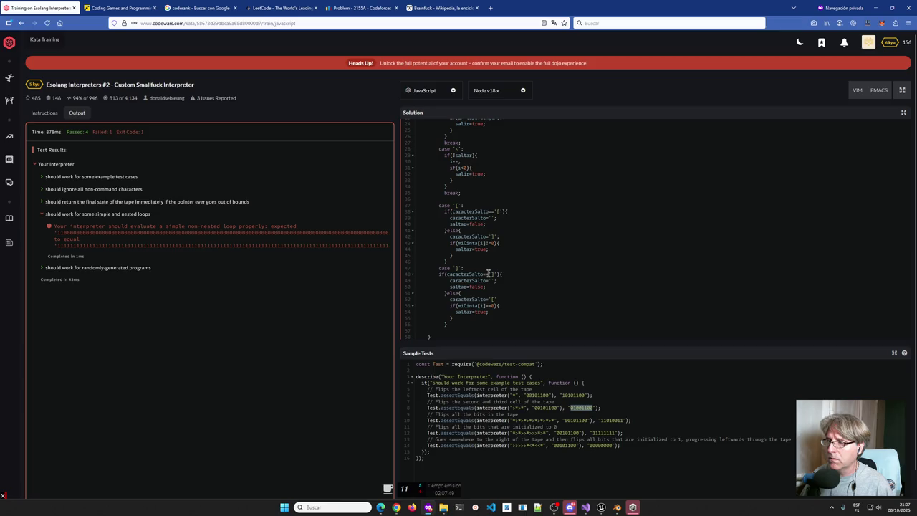
scroll(513, 249, up, 2)
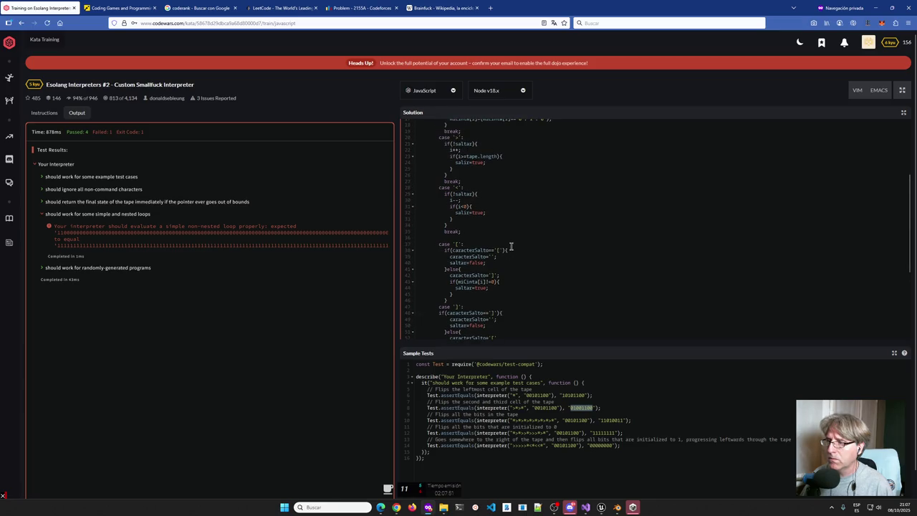
scroll(511, 247, down, 2)
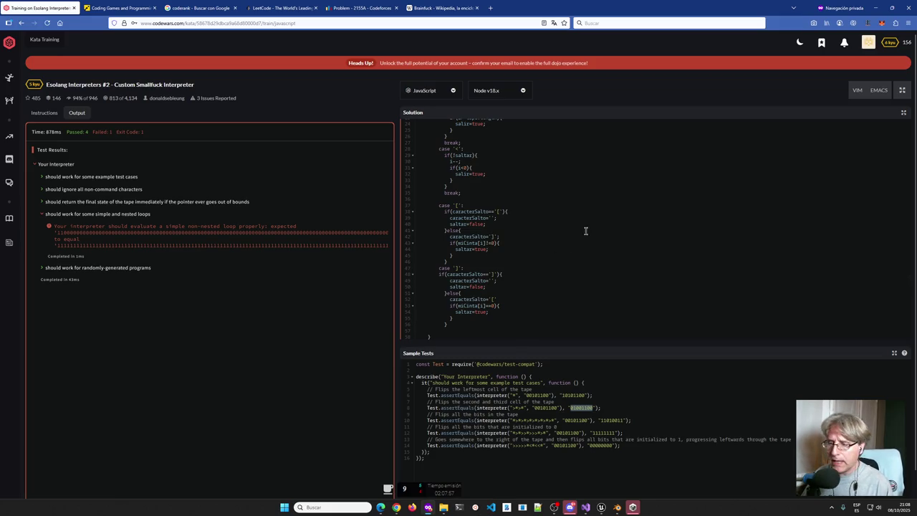
Launch the MineCraft project from Unity Hub into the Unity 2020.2.1f1 editor.
mouse_move(632, 507)
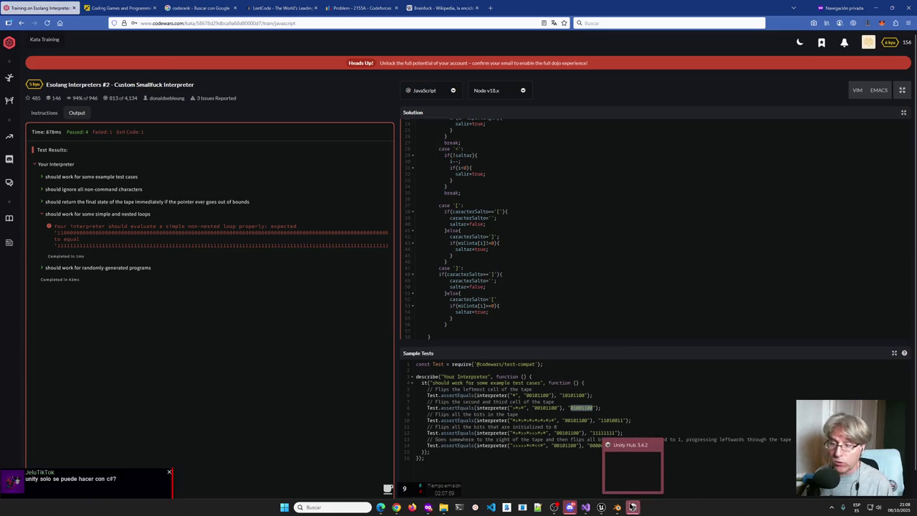
click(626, 473)
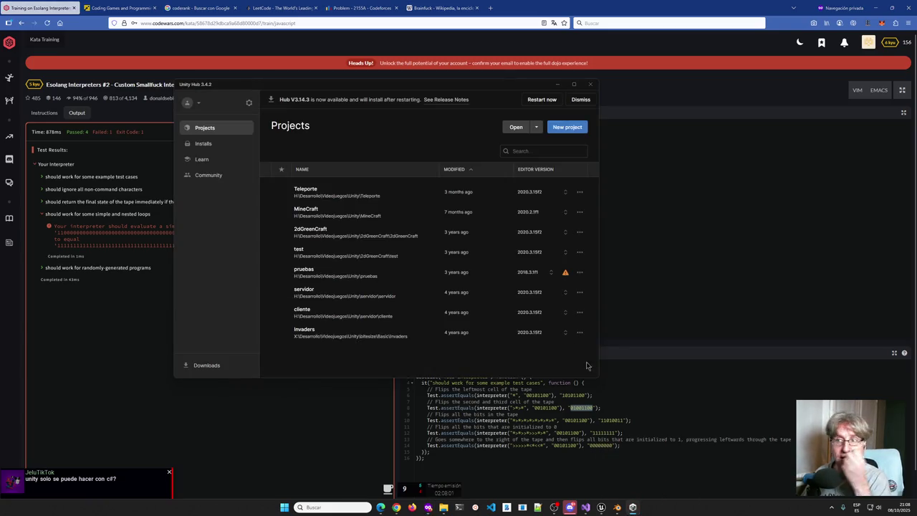
click(330, 210)
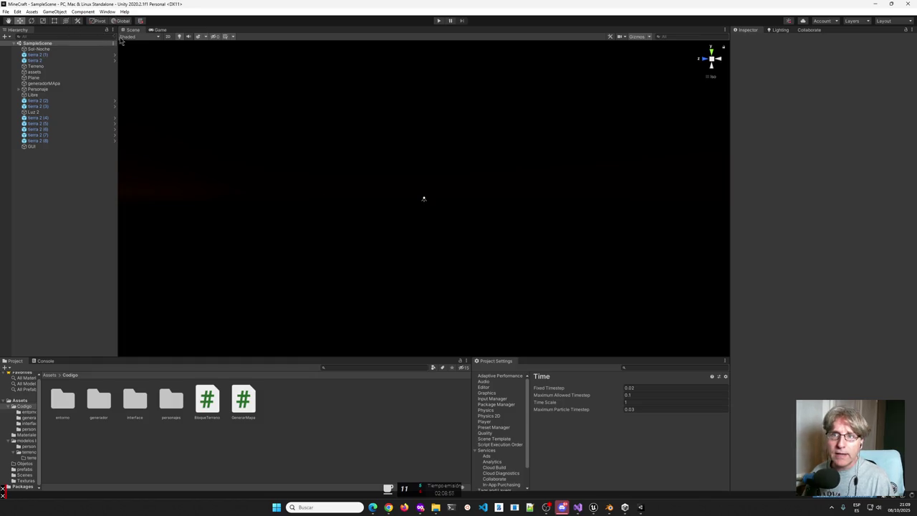
Run a brief play test, inspect Personaje, tierra 2 (2) and Terreno, then enable Generar Mapa.
click(436, 25)
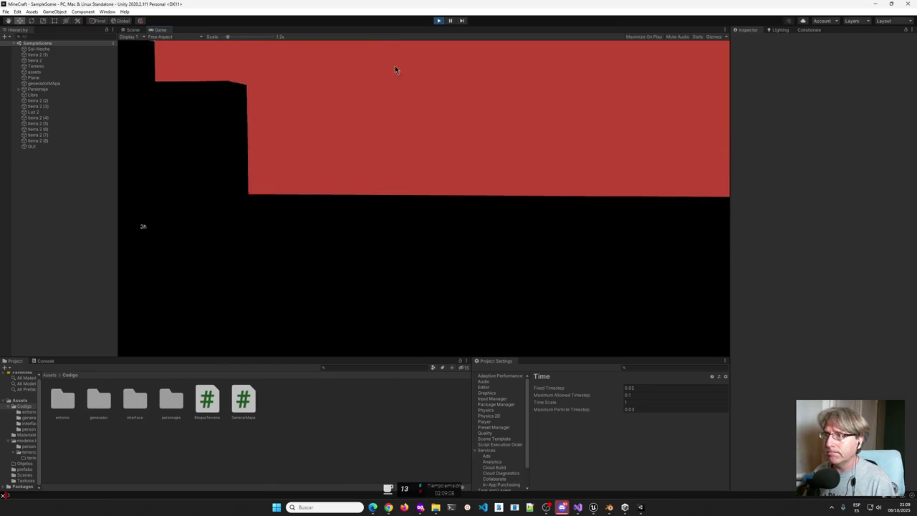
click(438, 21)
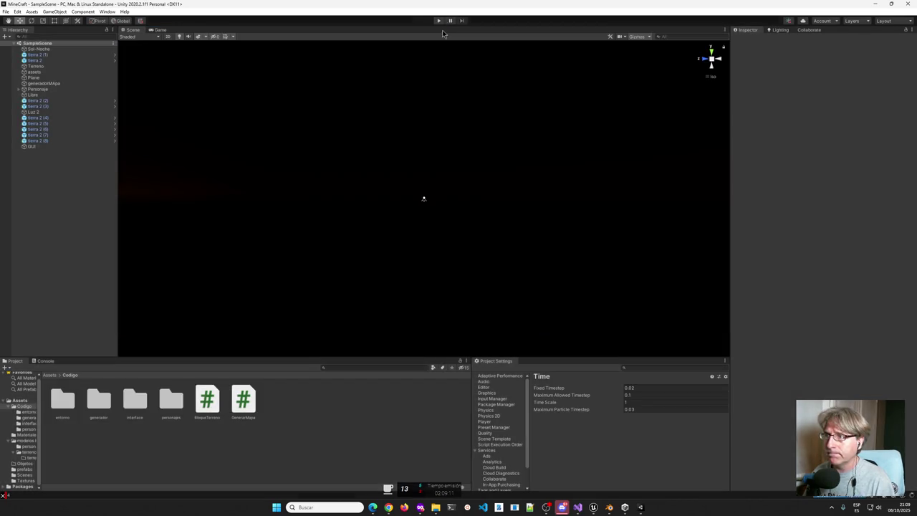
click(39, 89)
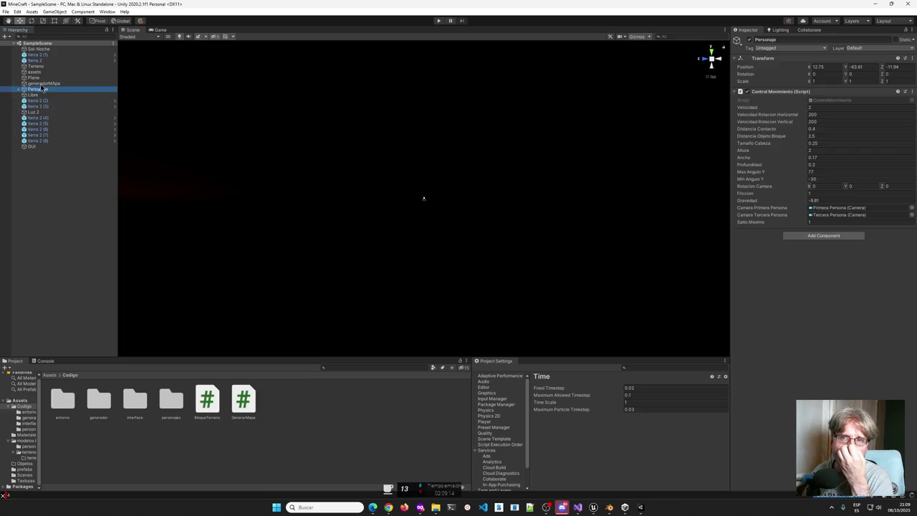
click(38, 101)
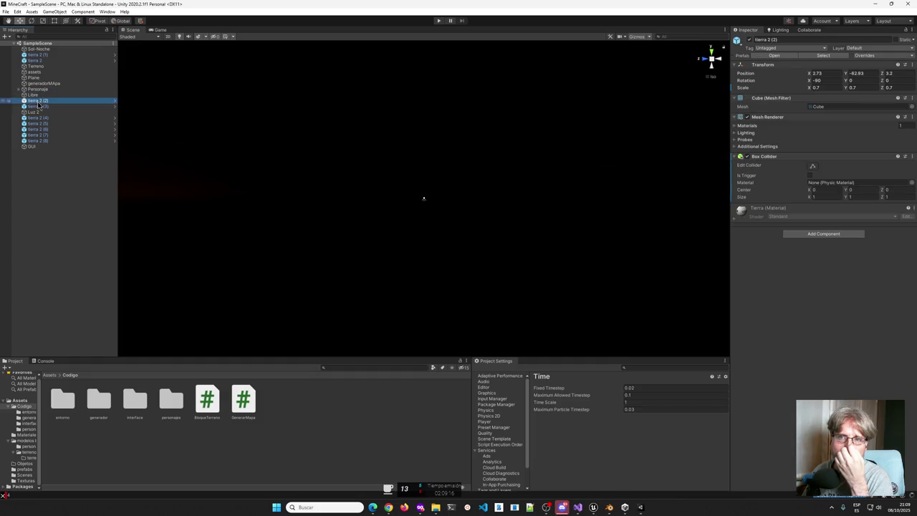
click(38, 66)
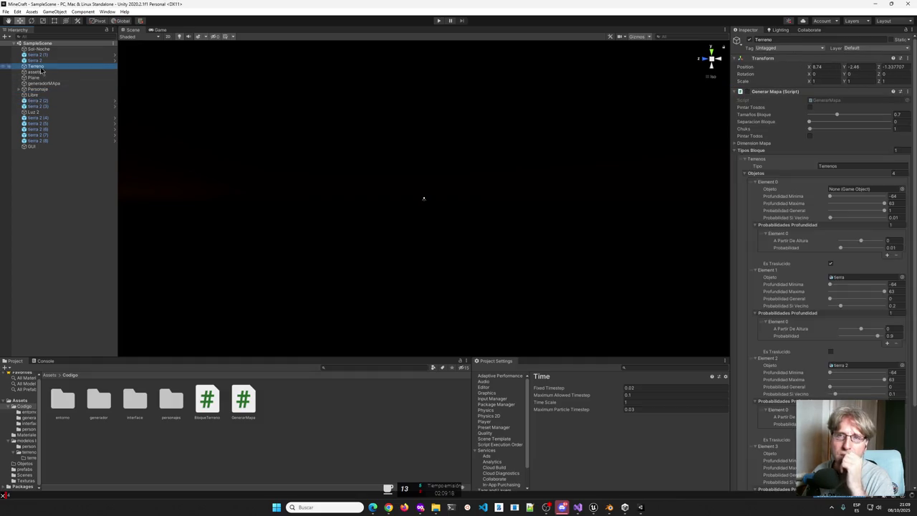
click(746, 92)
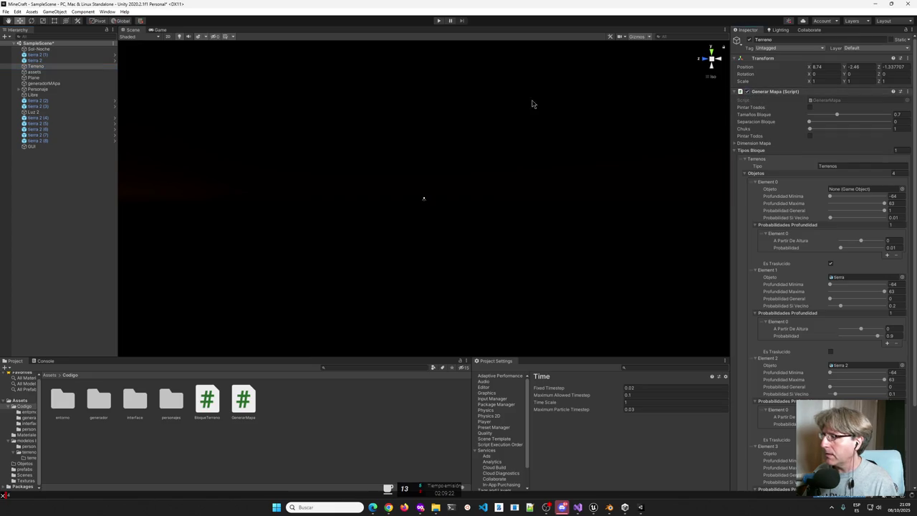
Play the MineCraft scene with map generation enabled, then stop it.
click(439, 20)
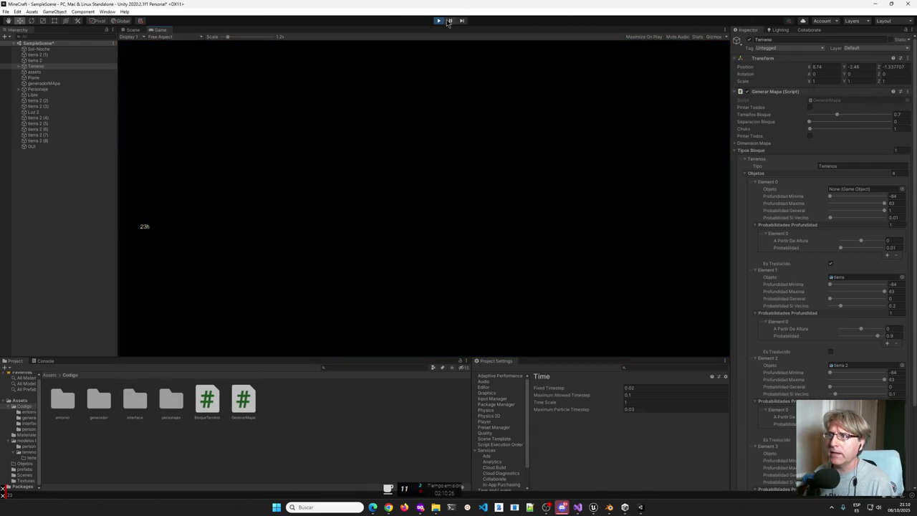
click(440, 22)
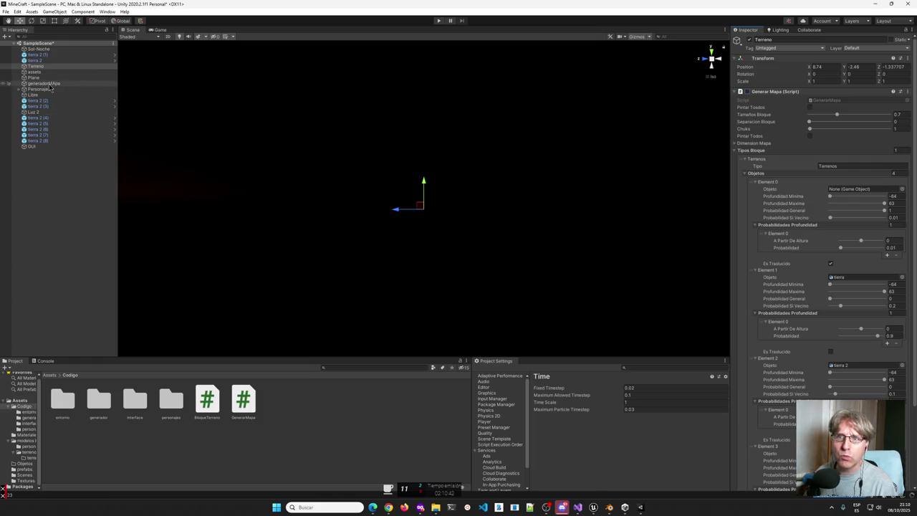
Toggle the Sol-Noche light off and back on, set Hora Dia to 15, and run the game.
click(39, 49)
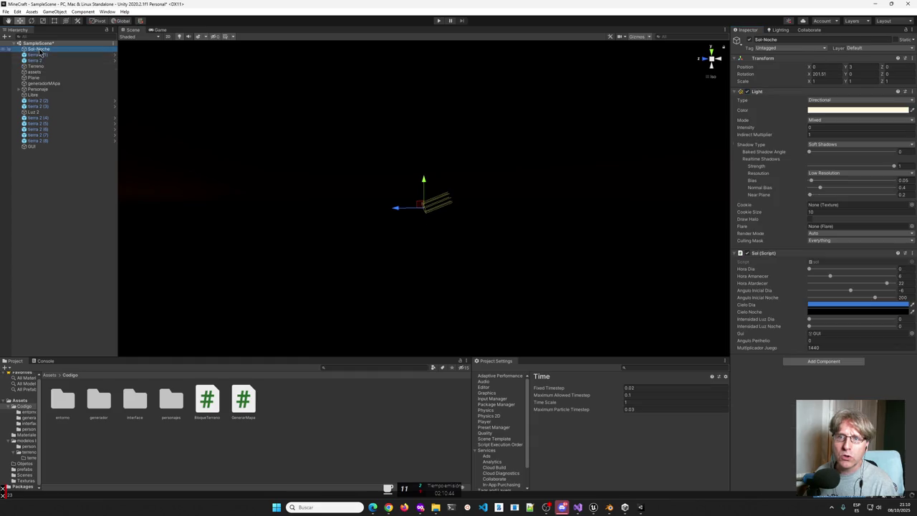
double_click(39, 53)
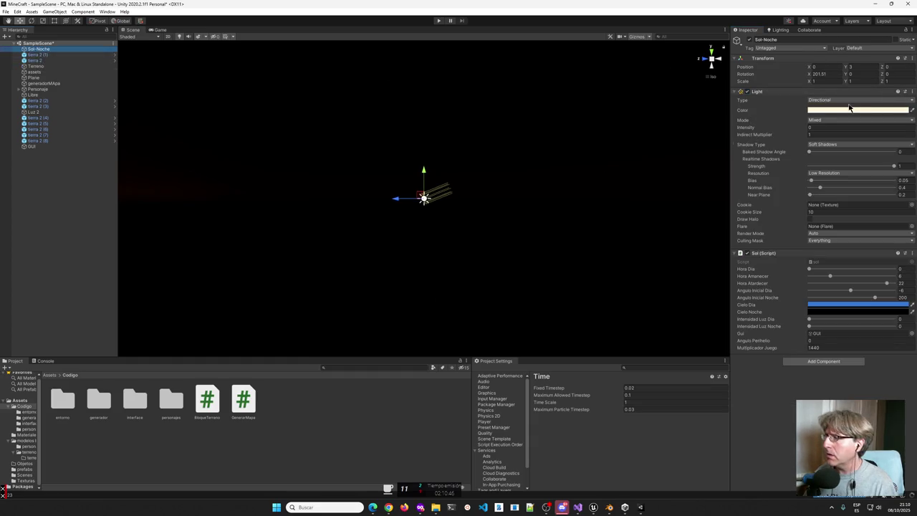
click(748, 92)
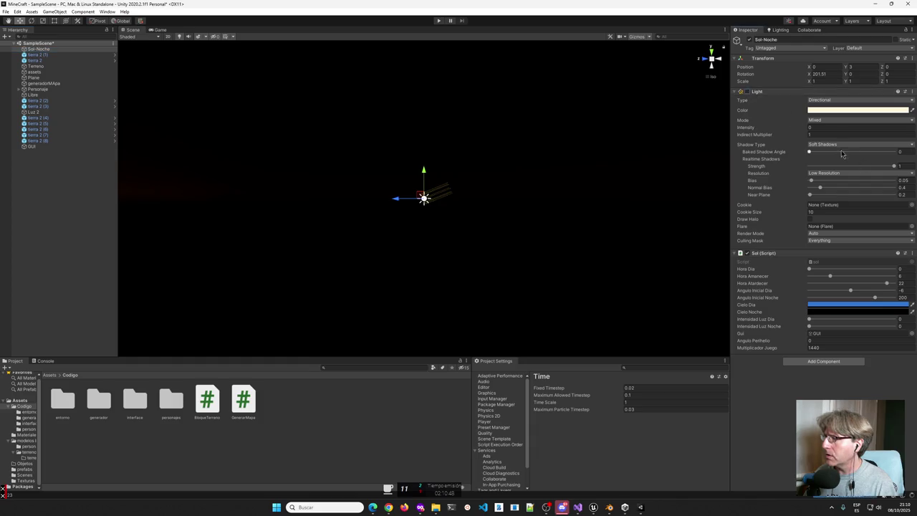
click(754, 93)
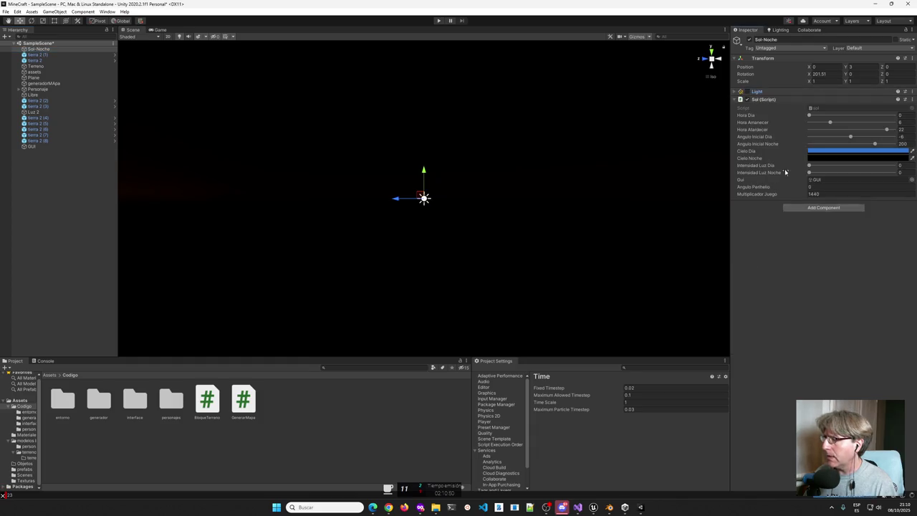
click(752, 93)
click(747, 92)
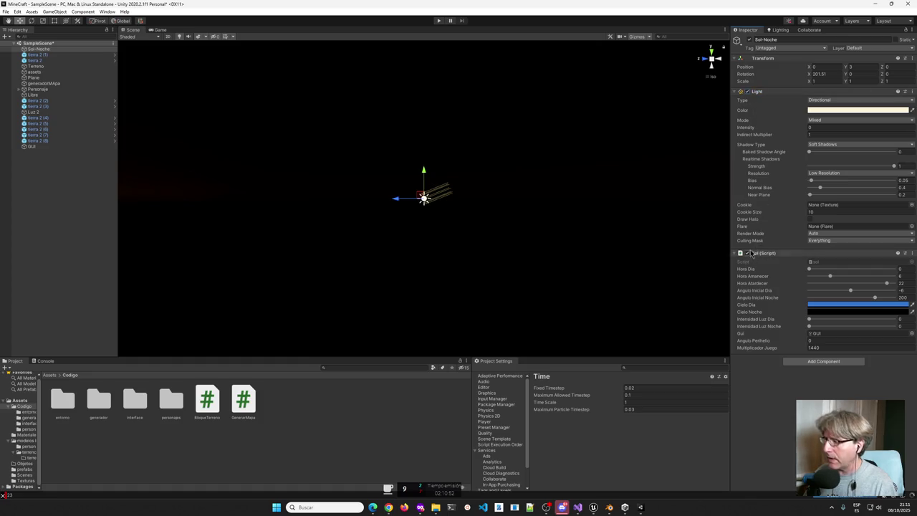
drag(812, 270, 862, 272)
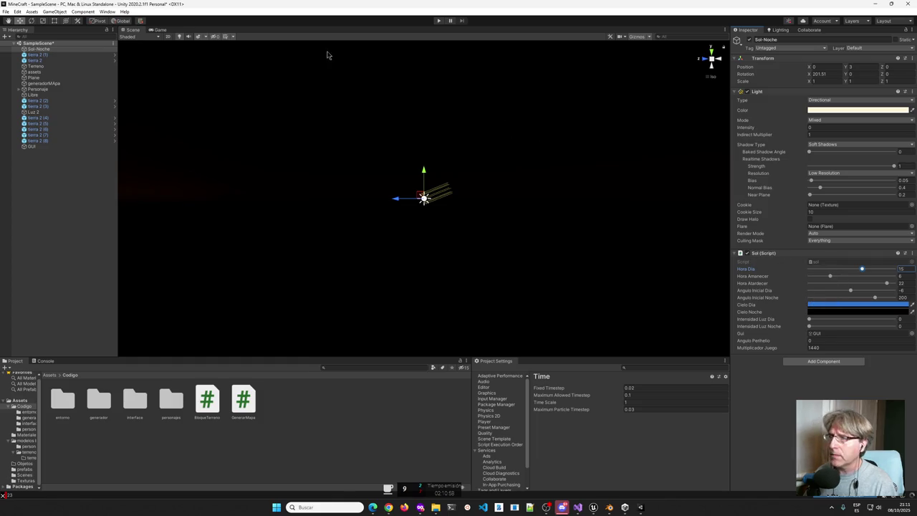
click(440, 21)
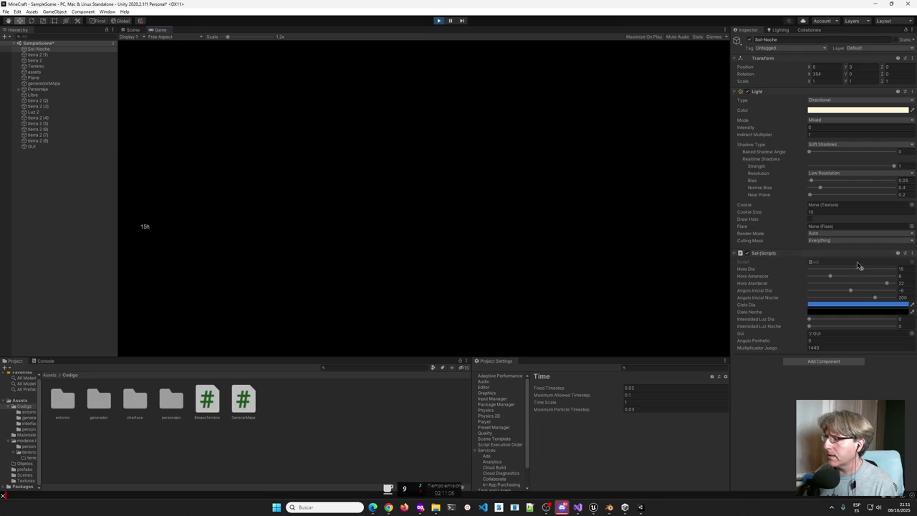
Retune the Sol script to day hour 8, sunrise hour 5 and day angle 184.
drag(863, 270, 839, 276)
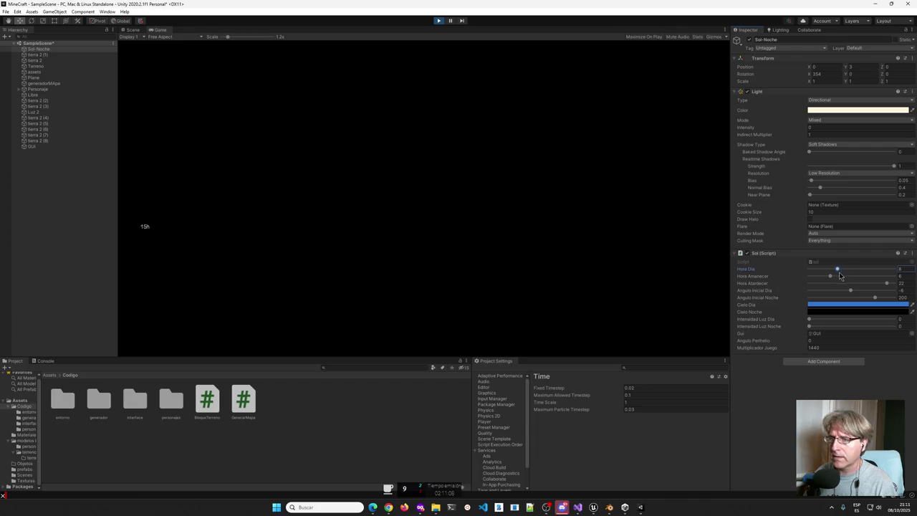
click(830, 277)
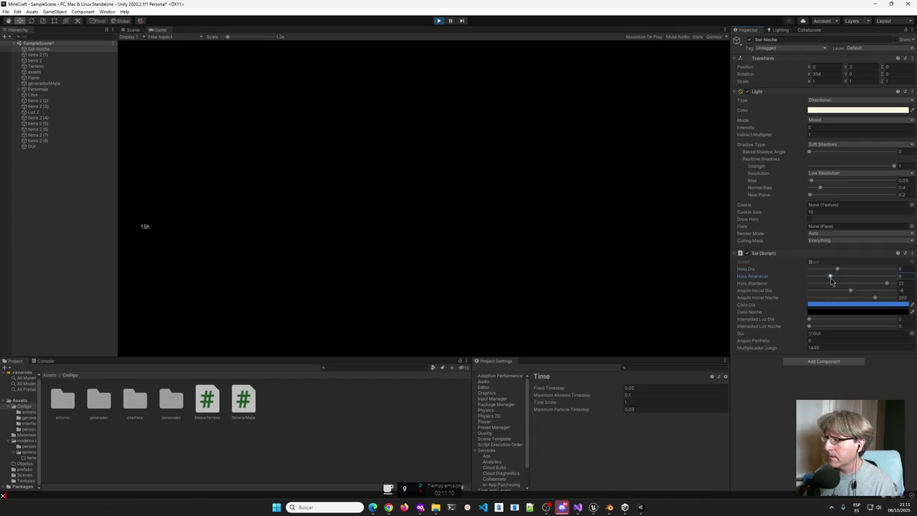
mouse_move(851, 280)
mouse_down()
mouse_move(824, 276)
mouse_move(874, 291)
mouse_up()
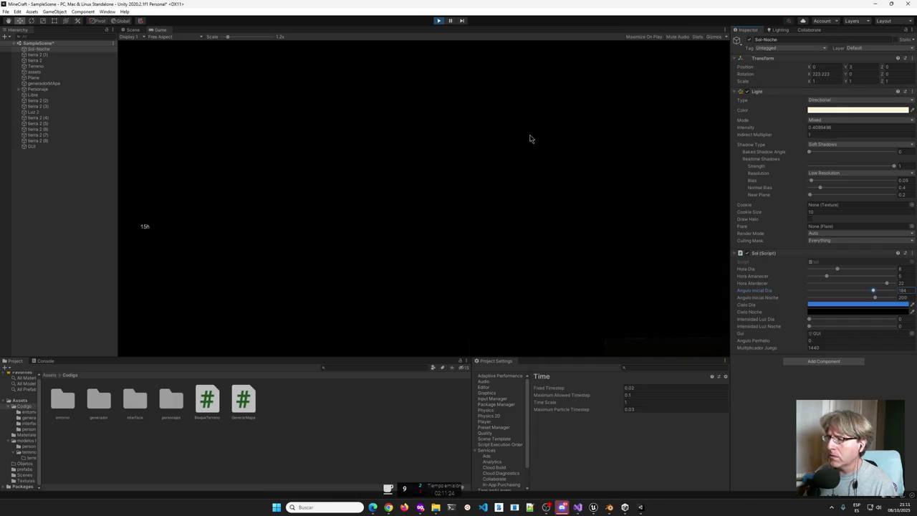
Pause the game, select generadorMApa, and open GenerarMapa.cs in Visual Studio.
click(450, 20)
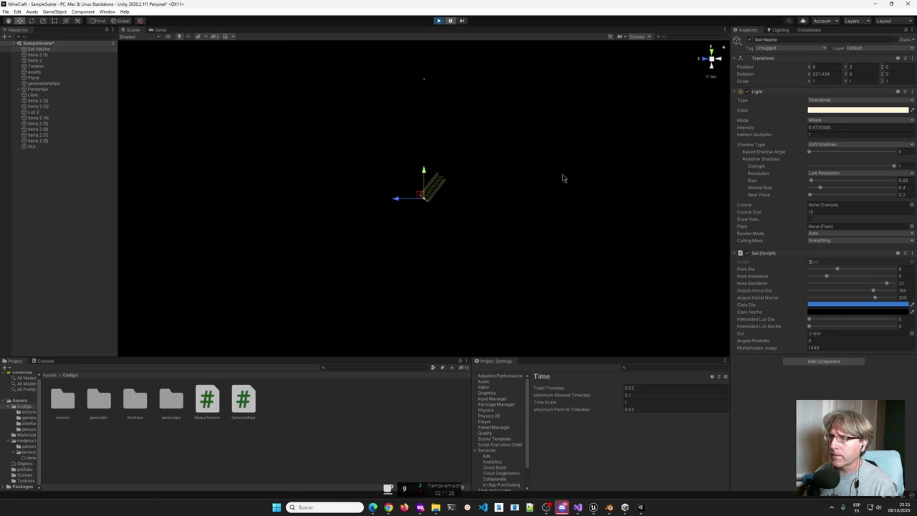
mouse_move(451, 190)
mouse_down()
mouse_move(440, 265)
mouse_move(441, 237)
mouse_move(454, 236)
mouse_move(498, 190)
mouse_move(479, 117)
mouse_move(471, 130)
mouse_move(475, 137)
mouse_move(490, 127)
mouse_up()
scroll(441, 236, up, 1)
scroll(441, 237, up, 1)
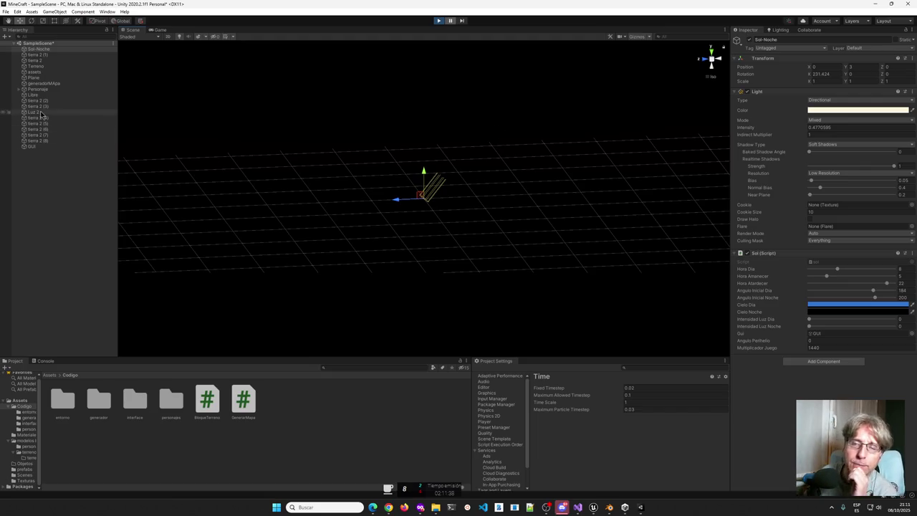
click(45, 83)
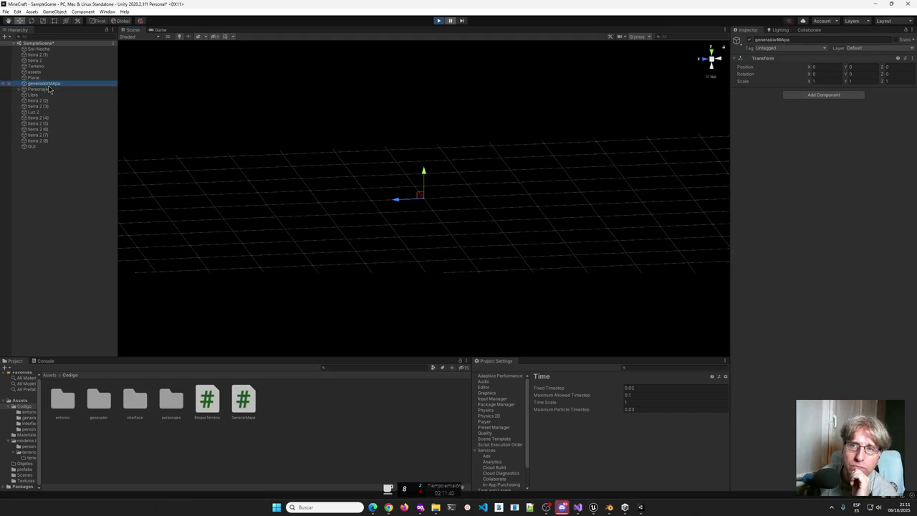
scroll(222, 95, up, 3)
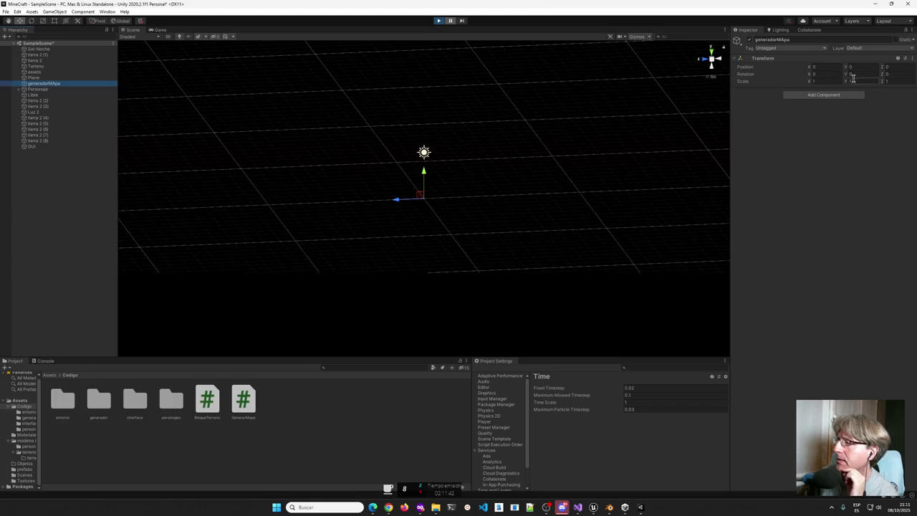
double_click(241, 405)
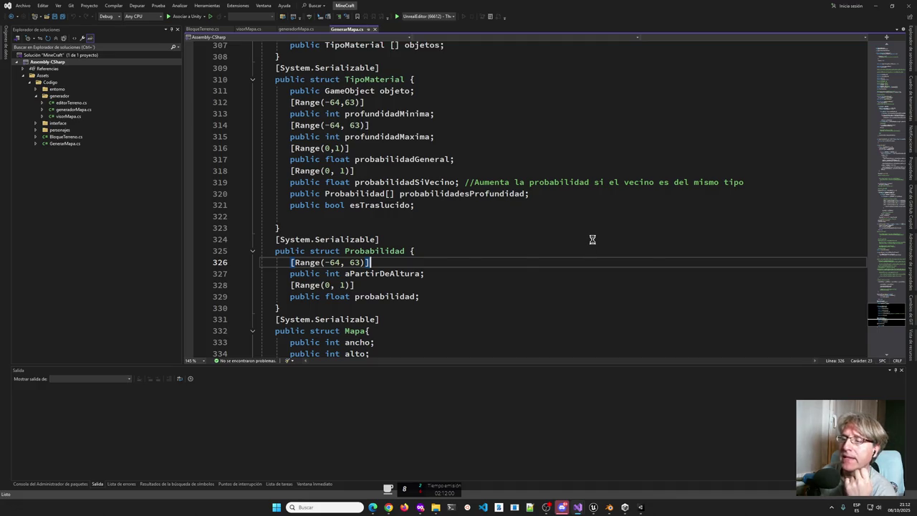
Scroll through GenerarMapa.cs, from line 1 to vecinoTranslucido and the commented-out generarTerreno.
scroll(423, 145, up, 2)
scroll(449, 150, down, 10)
scroll(442, 154, up, 7)
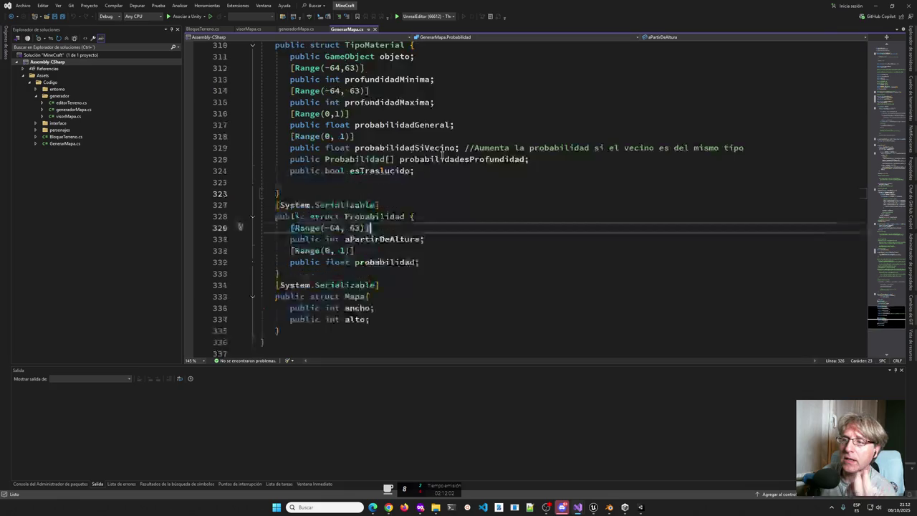
scroll(442, 154, up, 20)
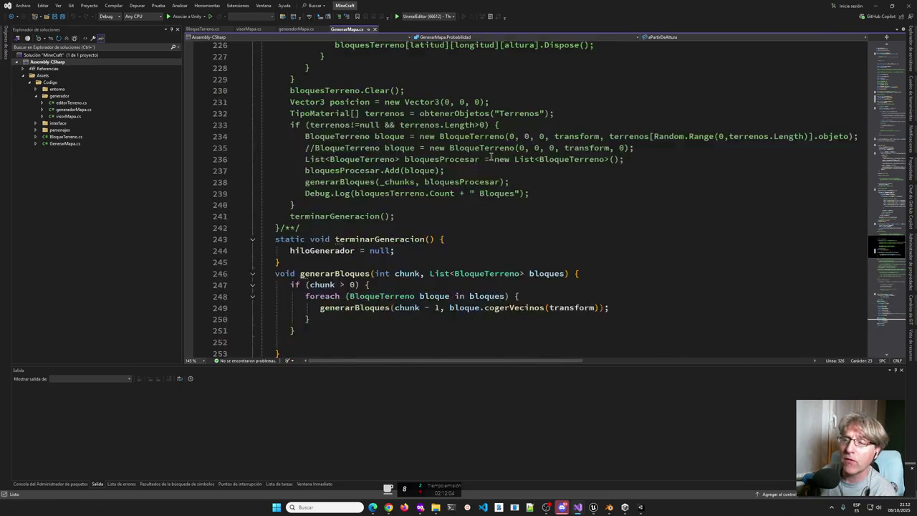
scroll(491, 157, up, 13)
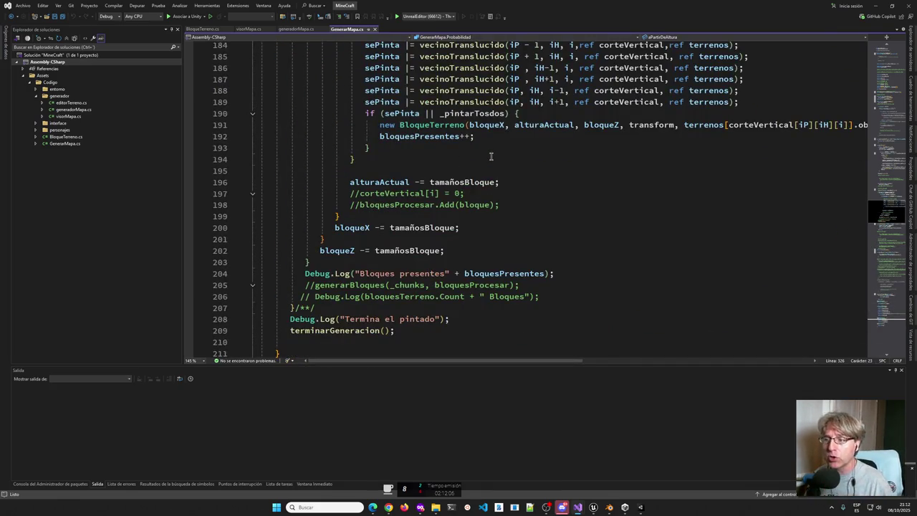
scroll(491, 156, up, 20)
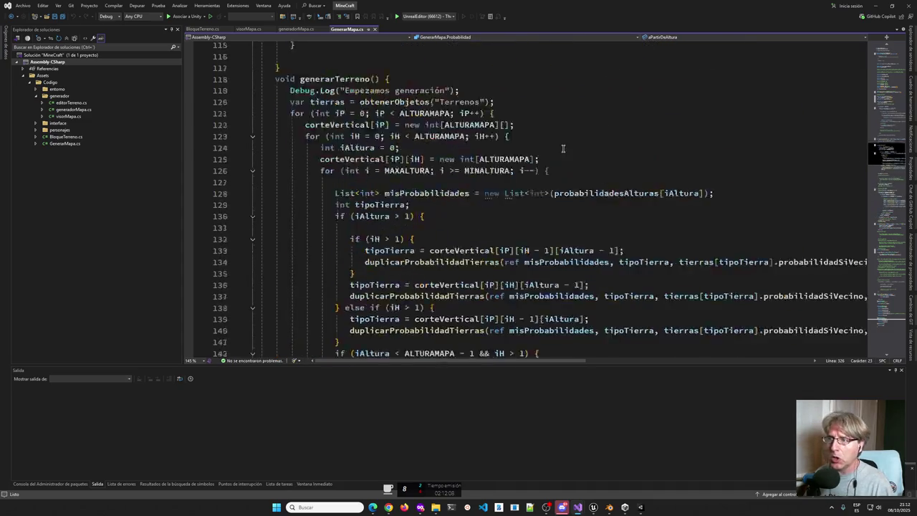
scroll(563, 149, up, 20)
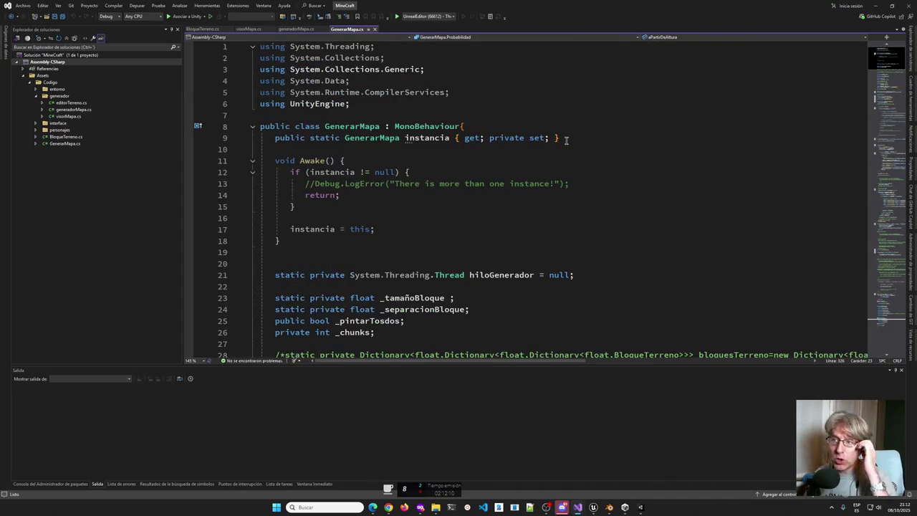
scroll(566, 140, down, 5)
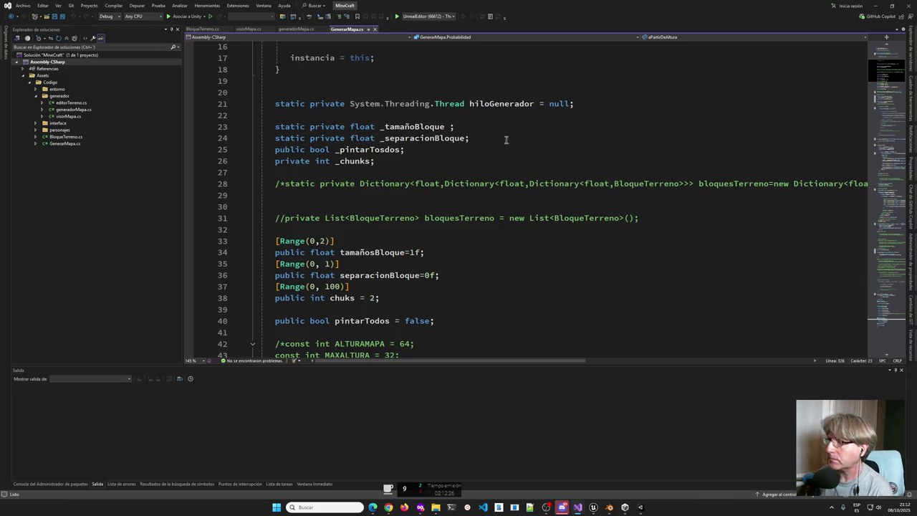
scroll(320, 199, down, 10)
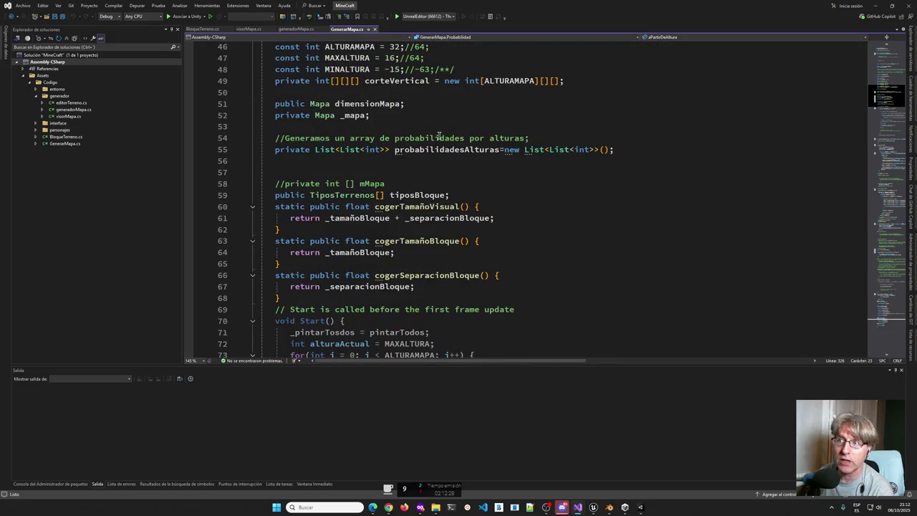
scroll(439, 136, up, 1)
scroll(600, 121, down, 3)
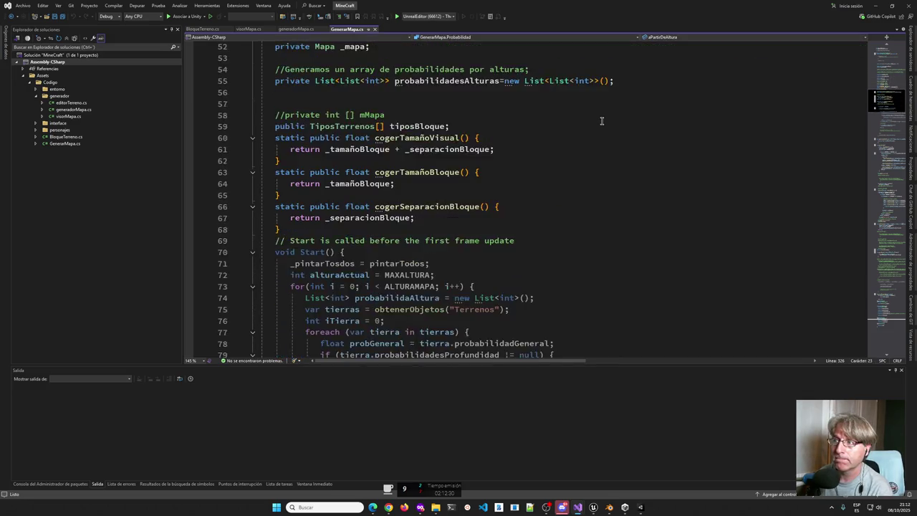
scroll(601, 121, up, 3)
scroll(602, 121, down, 20)
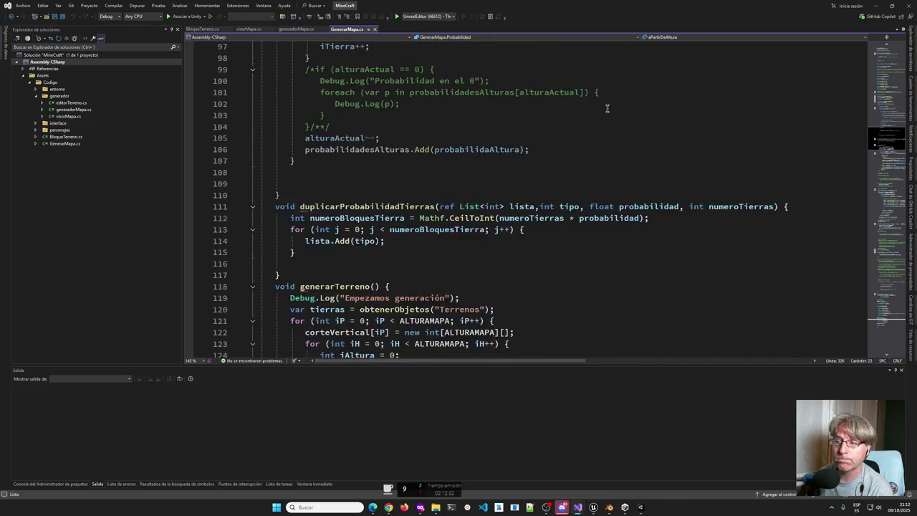
scroll(614, 102, down, 6)
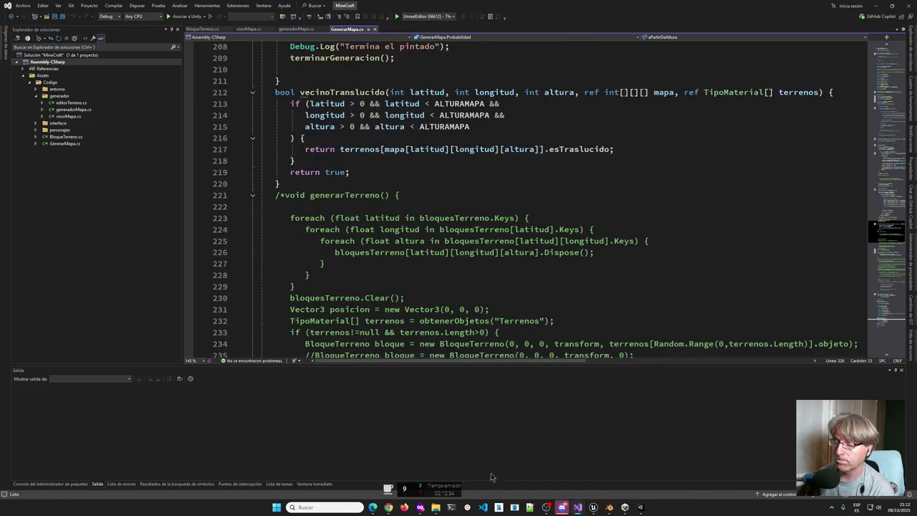
Select the full Smallfuck solution code on Codewars for pasting into Notepad++ tab nuevo66.
click(424, 509)
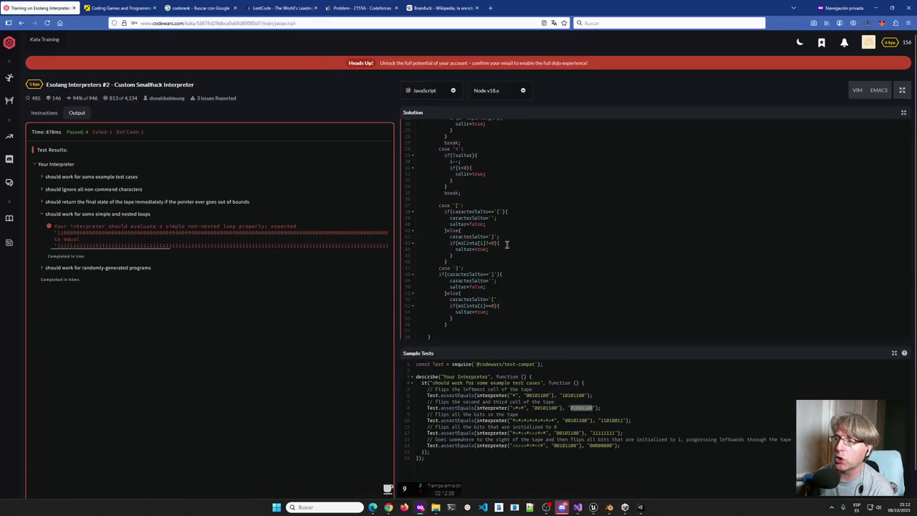
scroll(512, 239, down, 5)
mouse_move(430, 311)
mouse_down()
mouse_move(414, 114)
mouse_move(413, 137)
mouse_move(415, 123)
mouse_up()
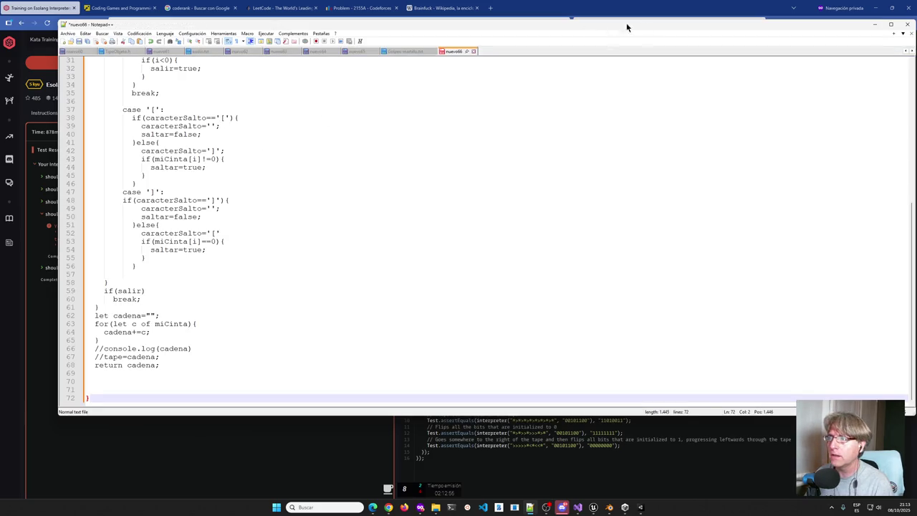
Minimize Notepad++ so the Codewars Smallfuck kata shows again.
click(875, 24)
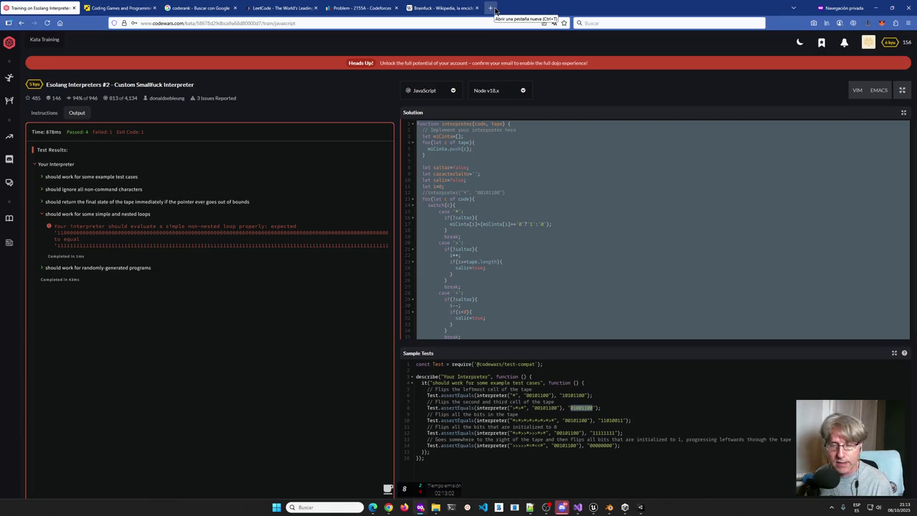
Bring Blender to the front, showing BaseReferencia.blend's character model in UV Editing.
click(609, 510)
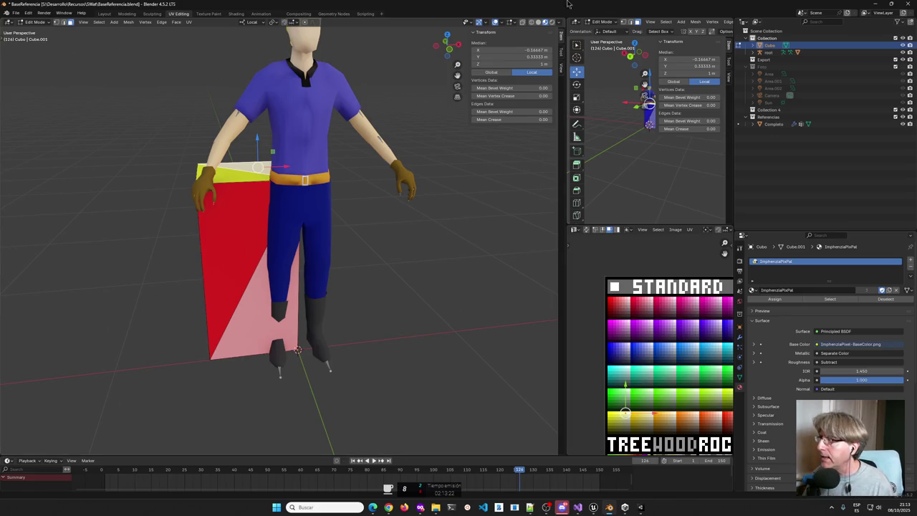
Quit Blender with BaseReferencia.blend, answering the save-changes prompt, to reveal the Codewars Smallfuck kata.
click(906, 3)
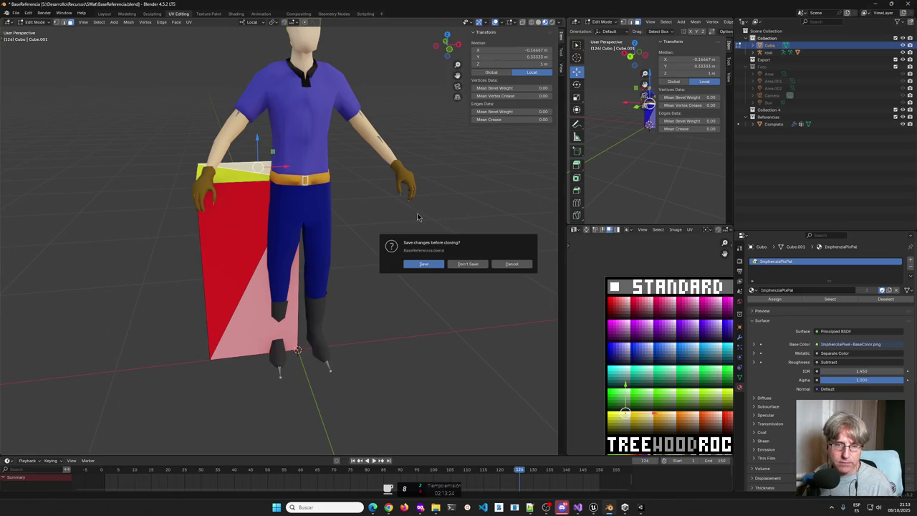
click(474, 263)
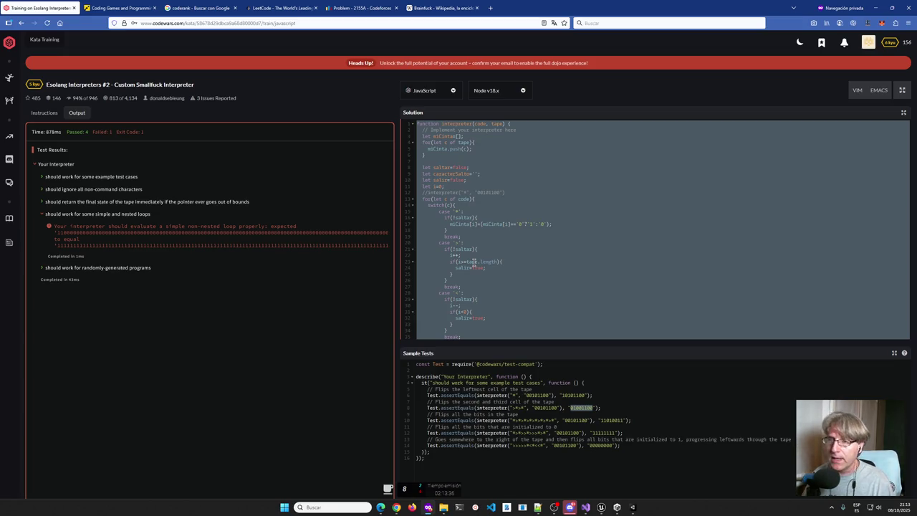
Close the Unity MineCraft editor, choosing Don't Save for the scene changes.
mouse_move(617, 508)
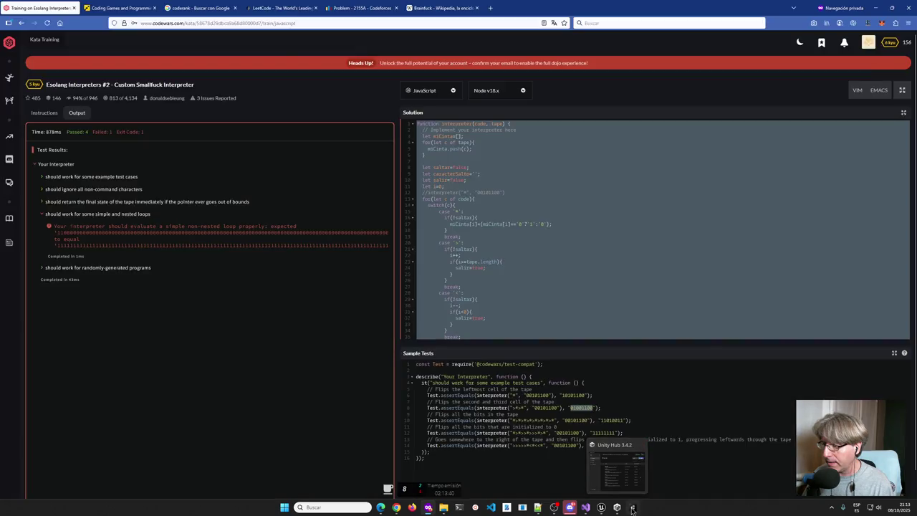
click(633, 507)
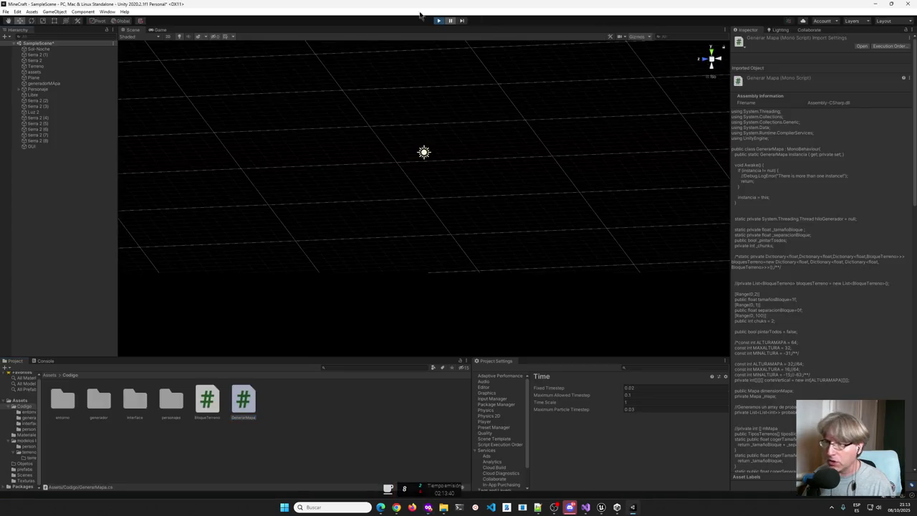
click(908, 3)
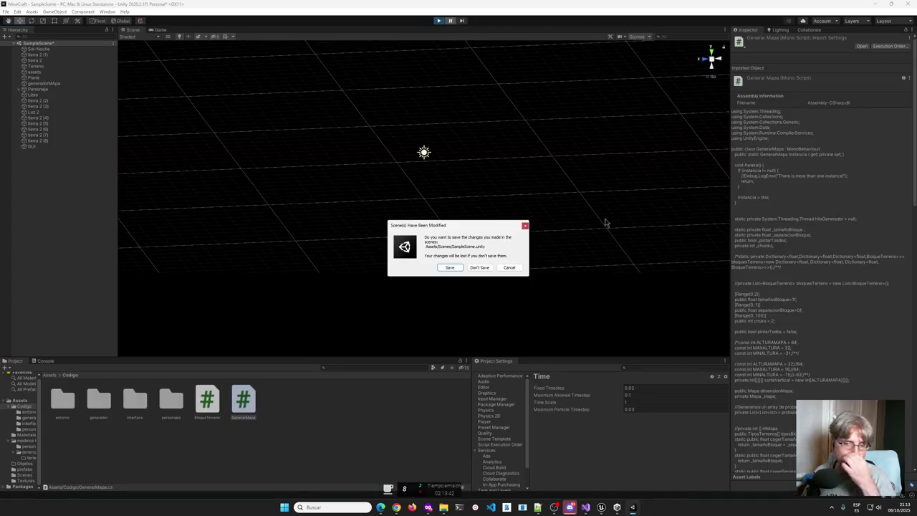
click(479, 267)
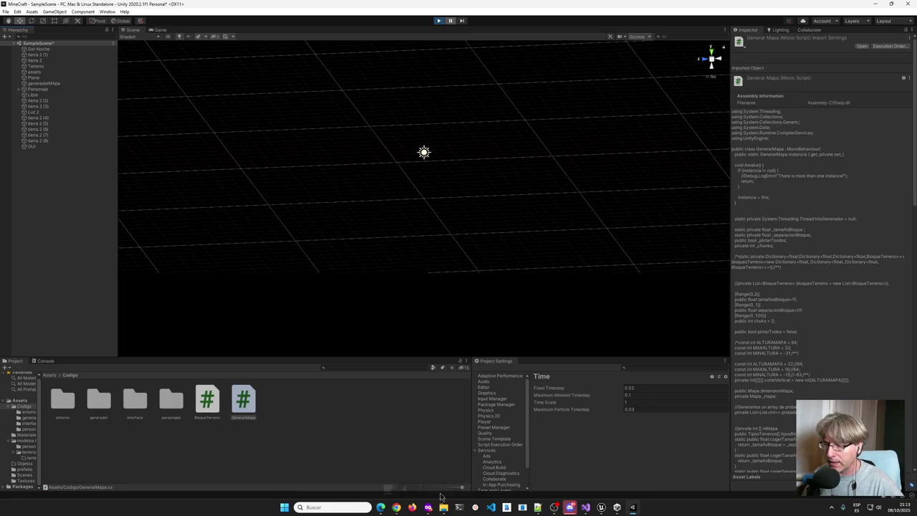
Close Unity Hub's project list window as well.
mouse_move(441, 493)
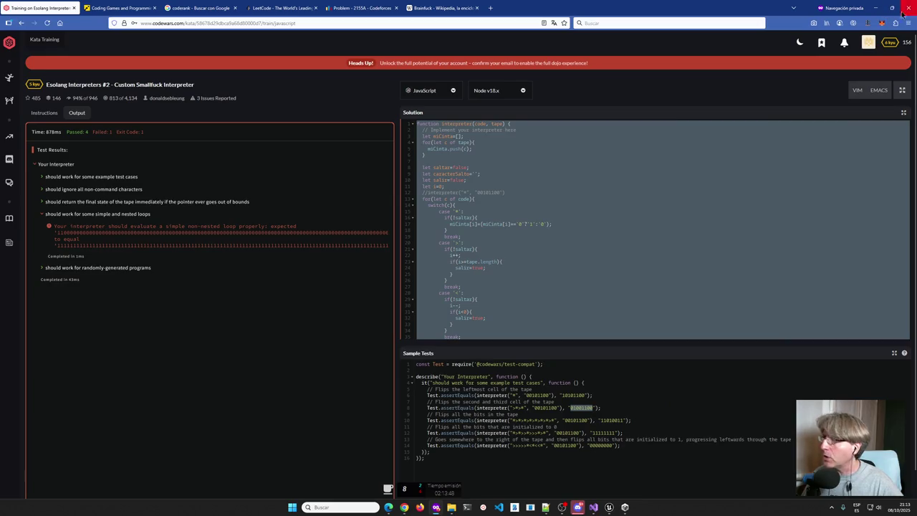
click(625, 508)
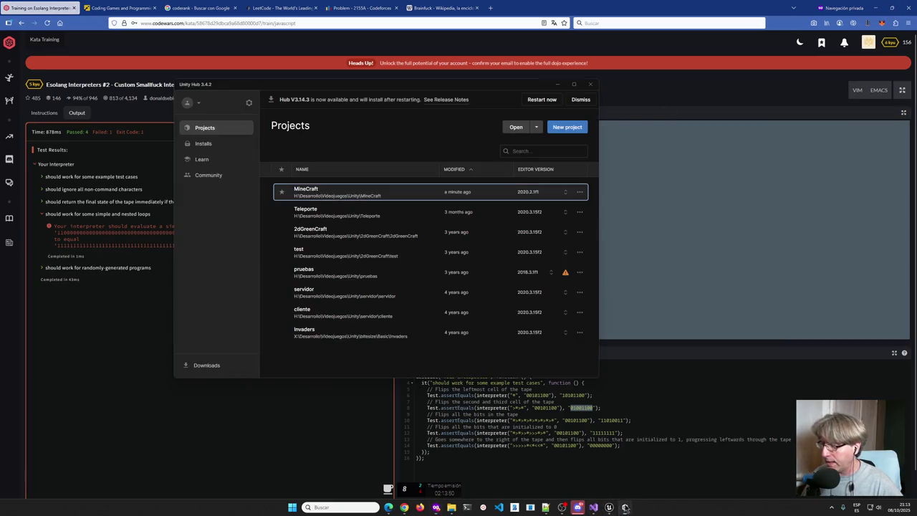
click(589, 84)
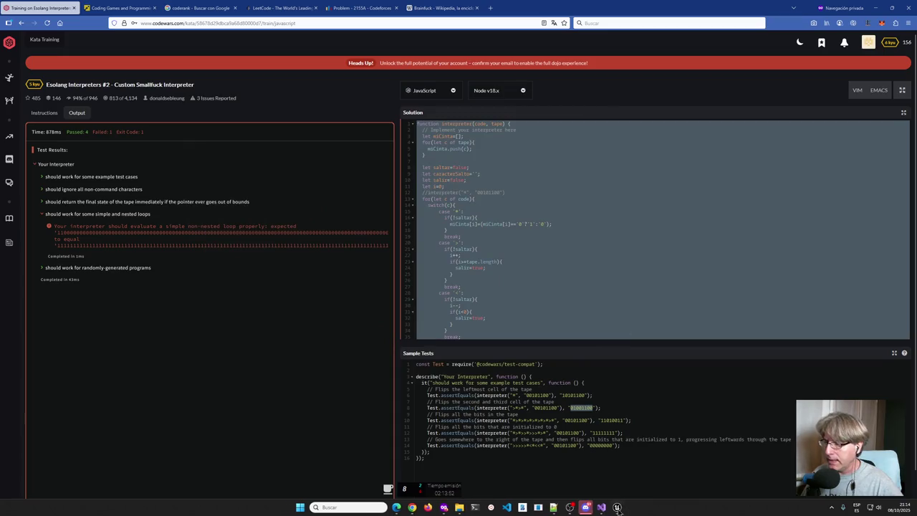
mouse_move(618, 508)
mouse_move(636, 467)
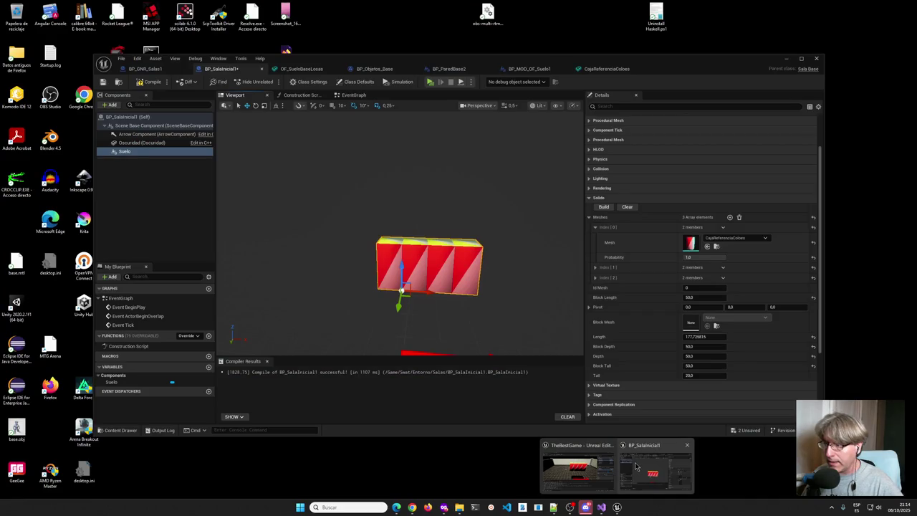
Switch to Unreal's BP_SalaInicial1 Blueprint and move it aside to reveal the NivelJuego level.
click(640, 467)
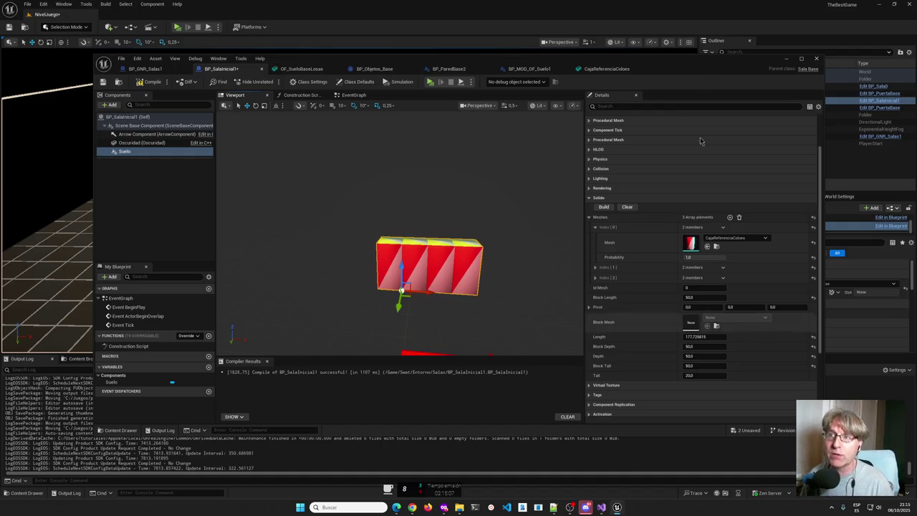
mouse_move(612, 60)
mouse_down()
mouse_move(708, 277)
mouse_move(604, 308)
mouse_up()
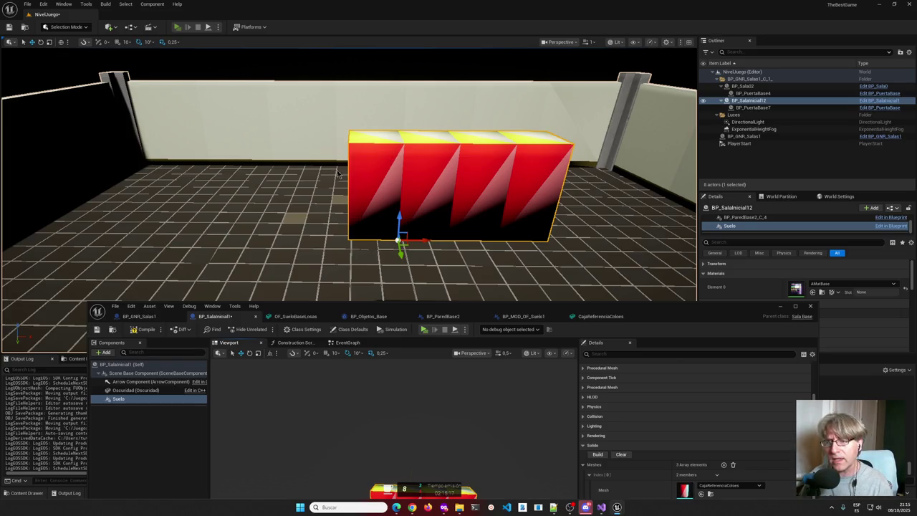
Start Play in Editor, walk the character into the room and attack with the yellow weapon.
key(alt+p)
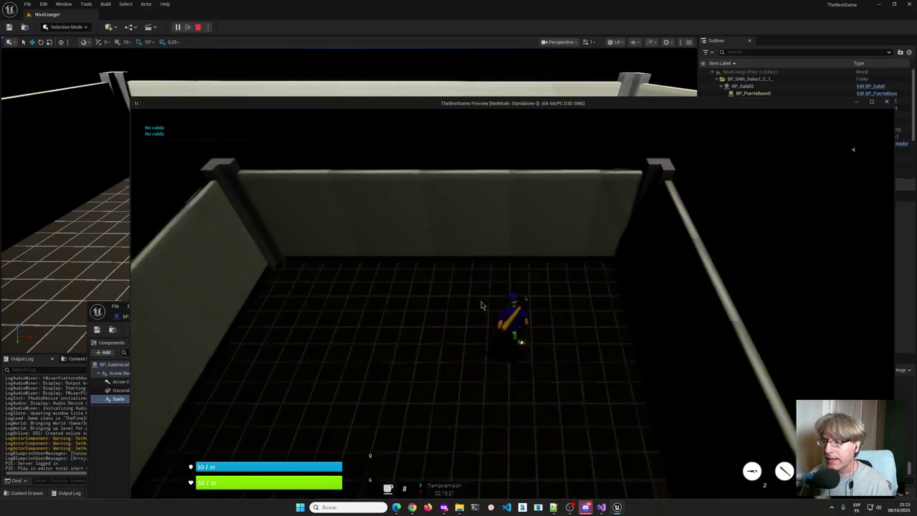
key(s)
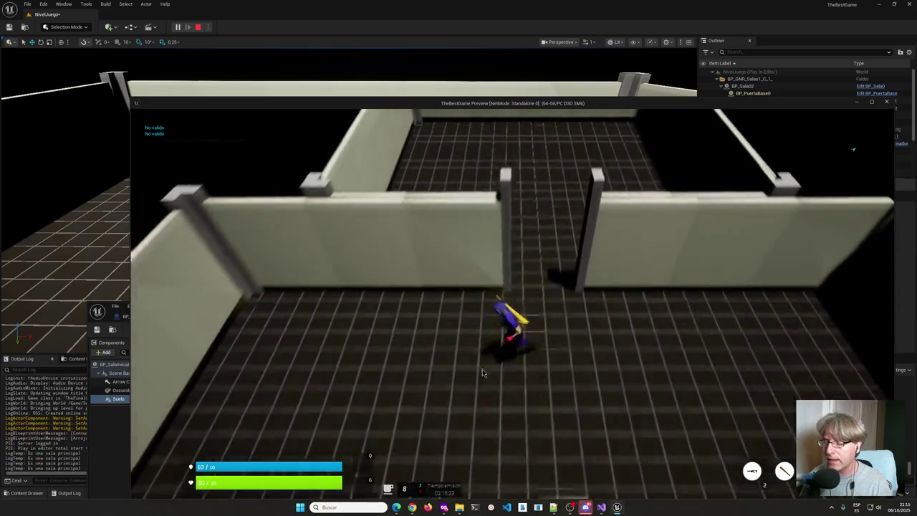
key(s)
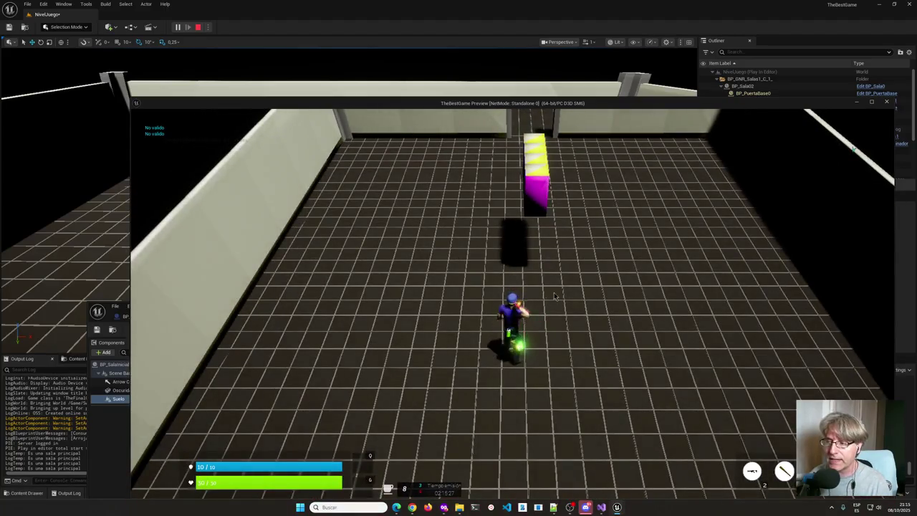
click(554, 296)
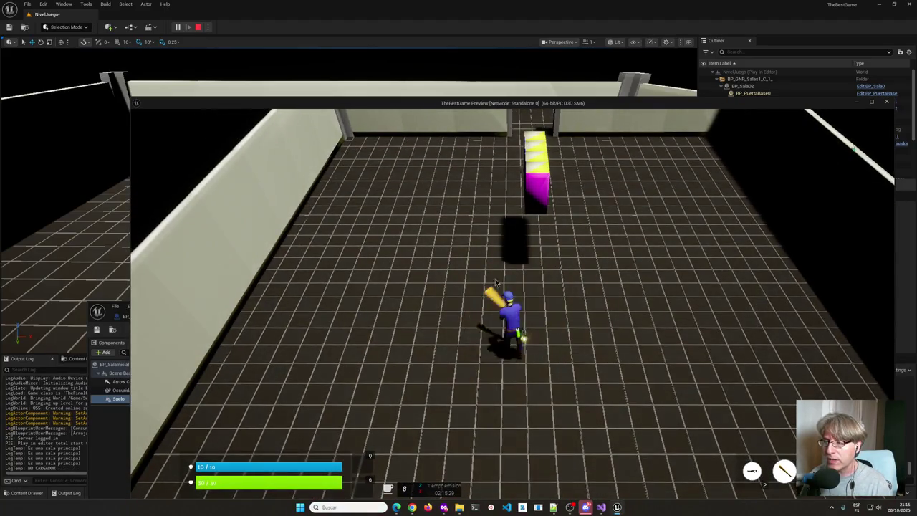
click(495, 283)
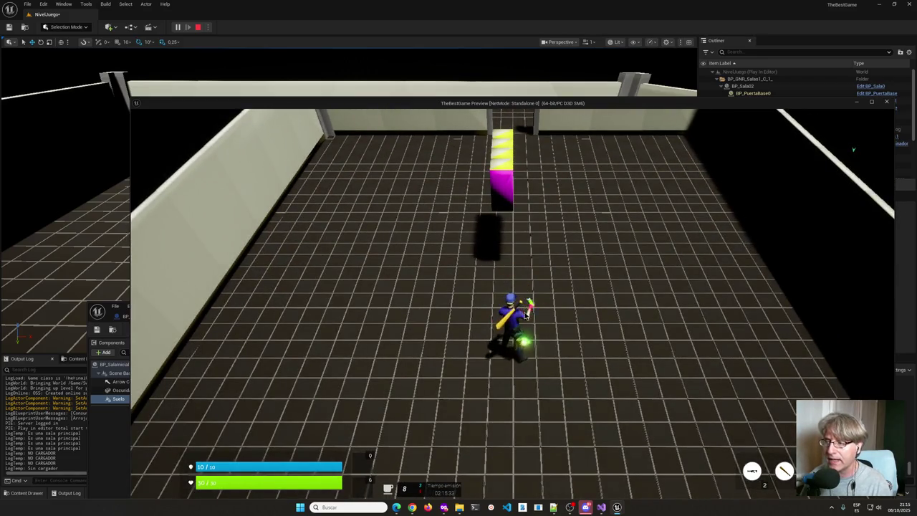
Swap to the green-glowing weapon, walk forward, attack twice, then open the Inventario screen.
key(1)
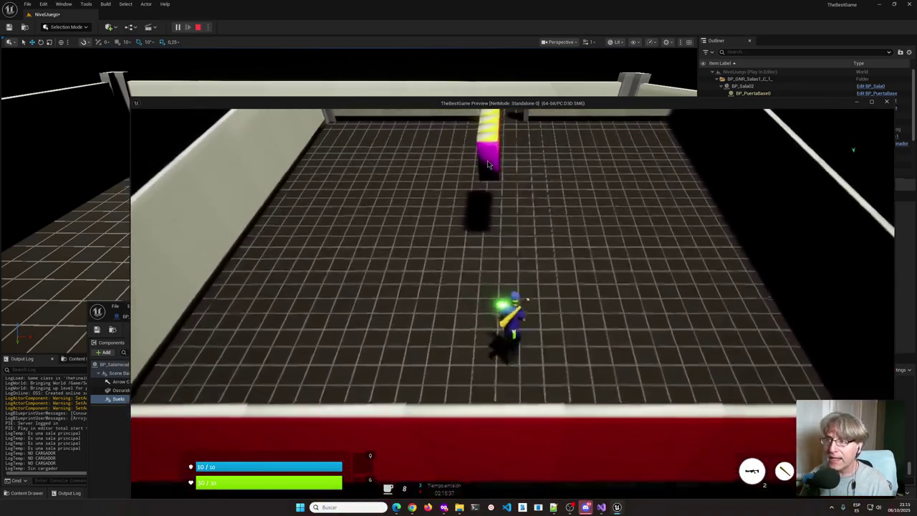
key(w)
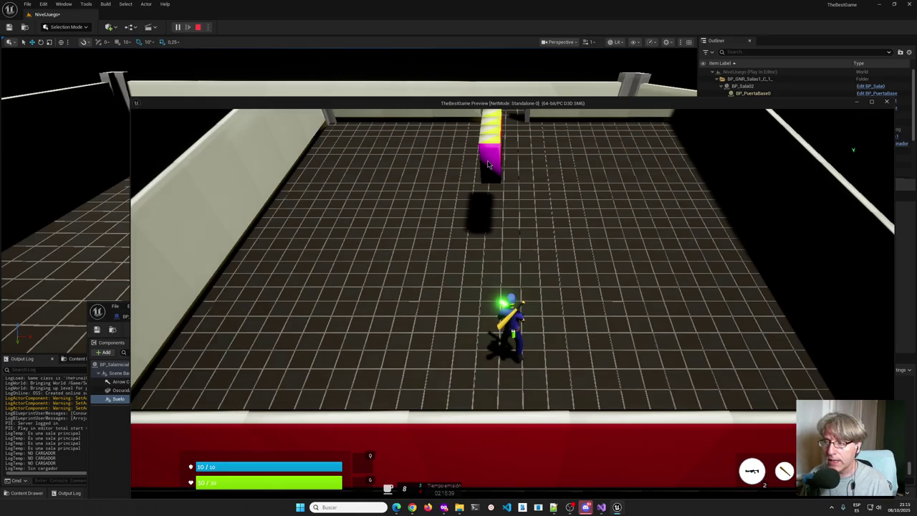
click(438, 315)
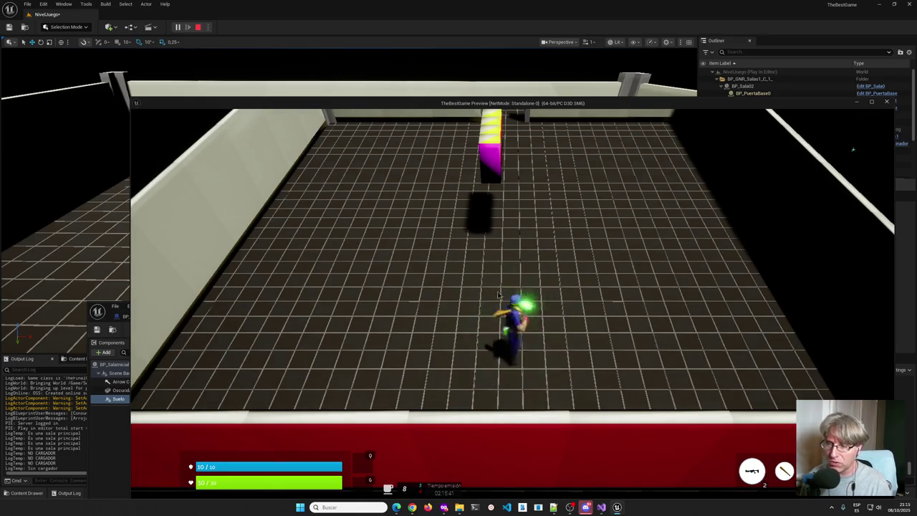
click(512, 315)
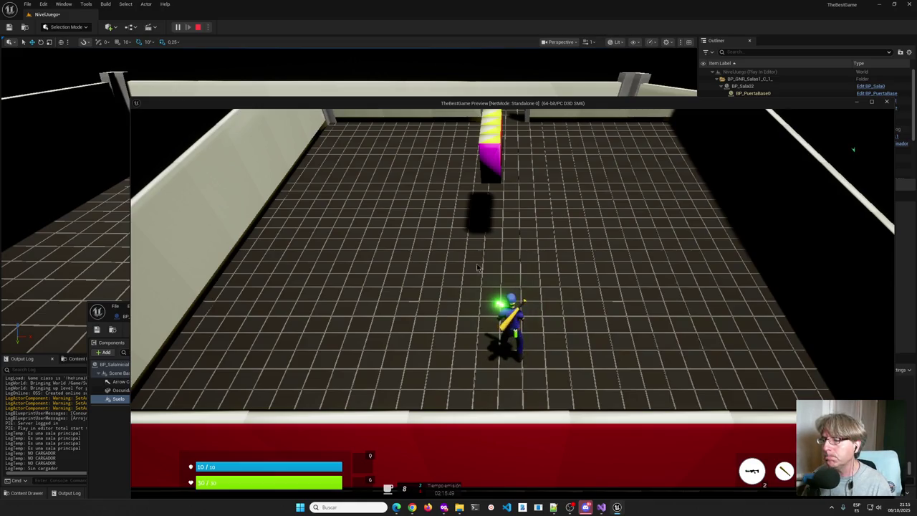
key(i)
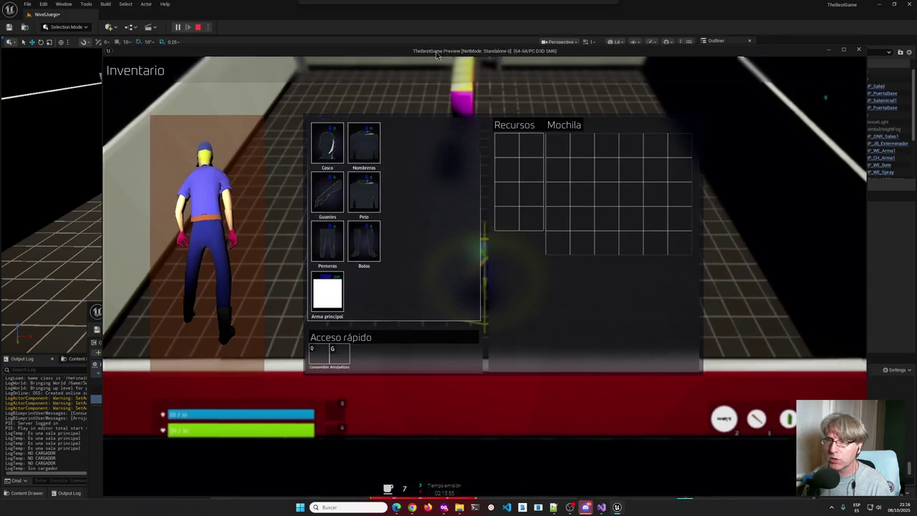
Enlarge and reposition the game preview window, then stop the play session with Esc.
double_click(472, 98)
drag(473, 58, 457, 38)
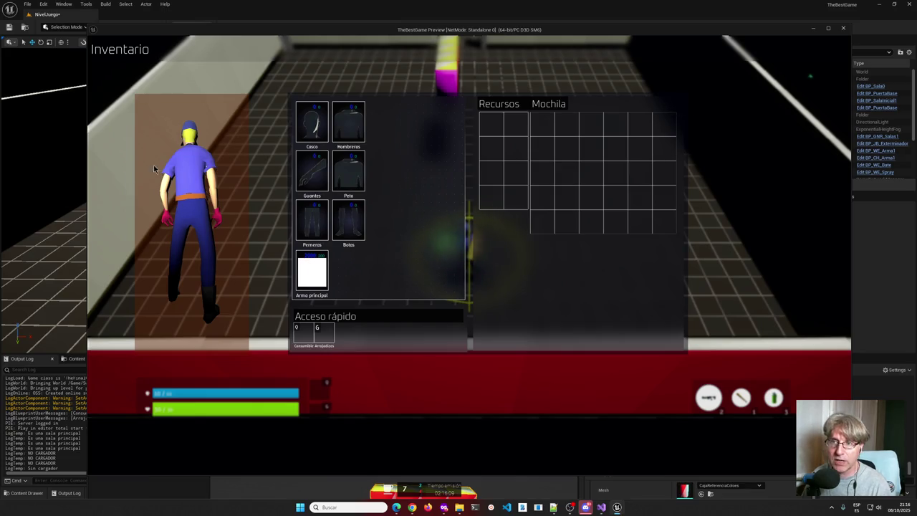
key(Escape)
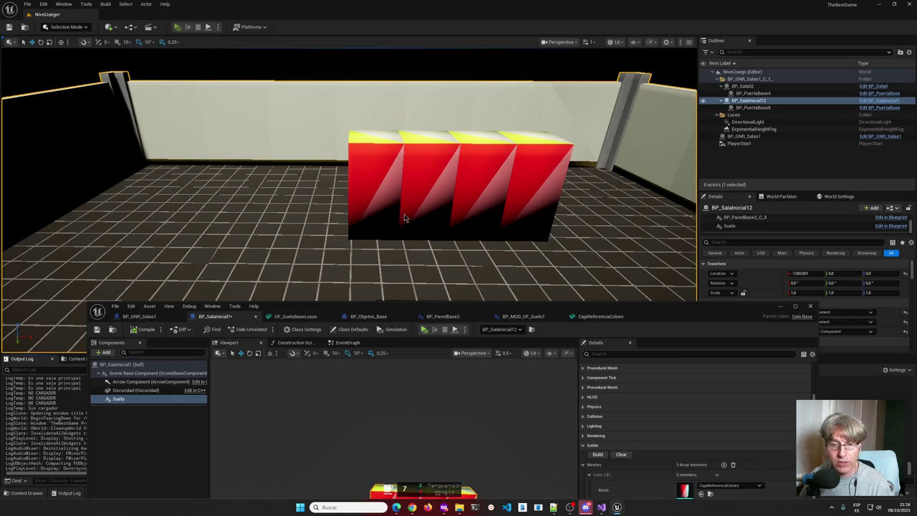
key(alt+p)
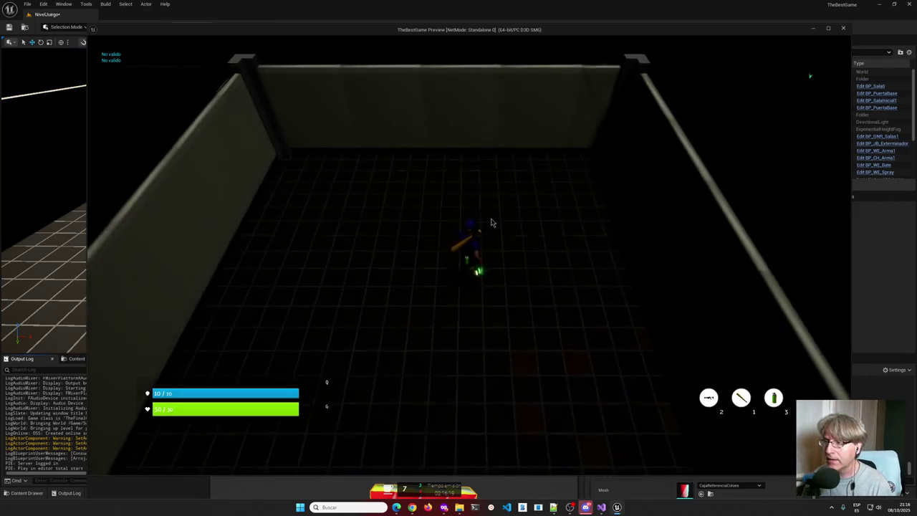
key(s)
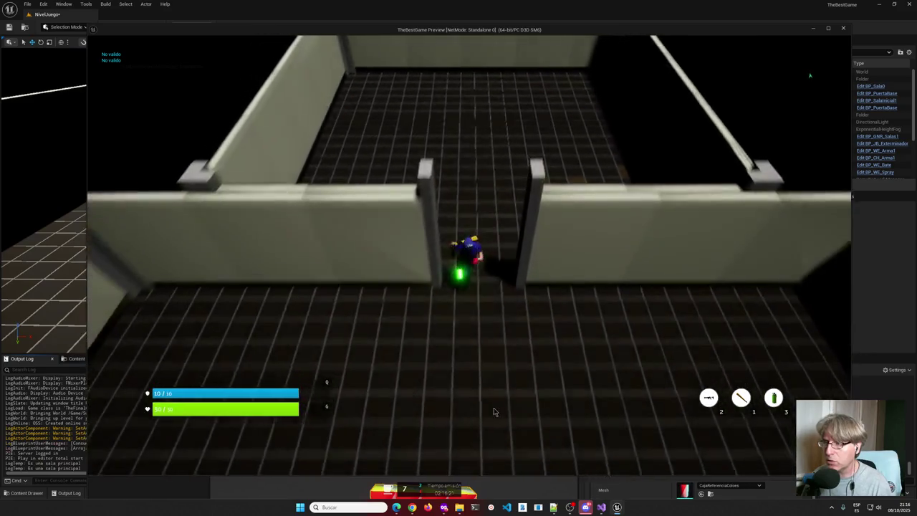
key(i)
key(i)
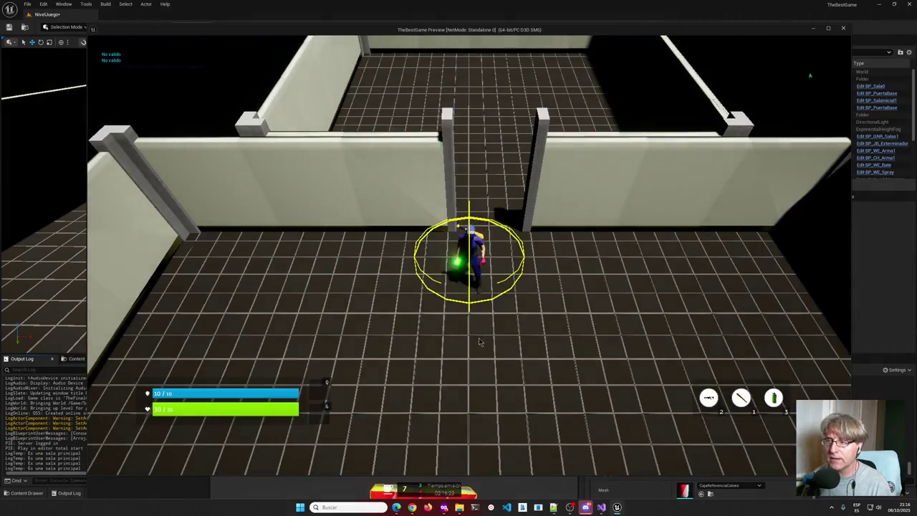
key(i)
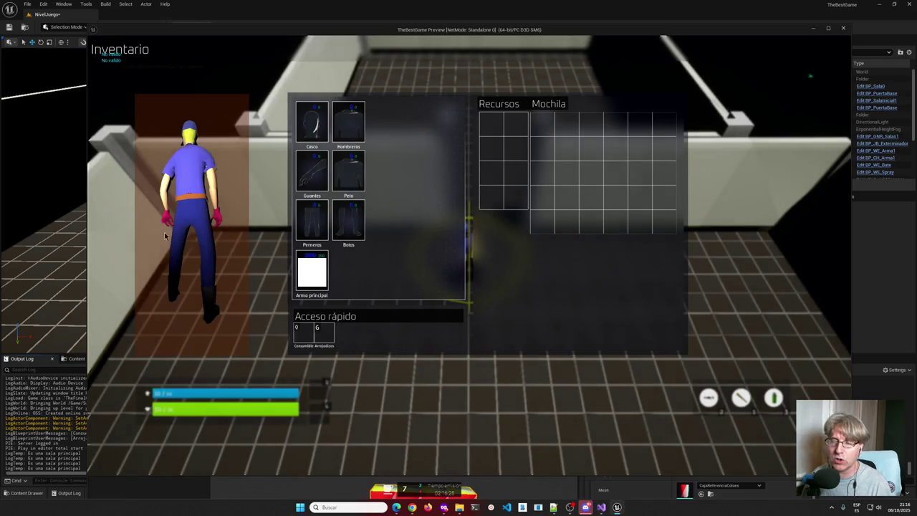
key(i)
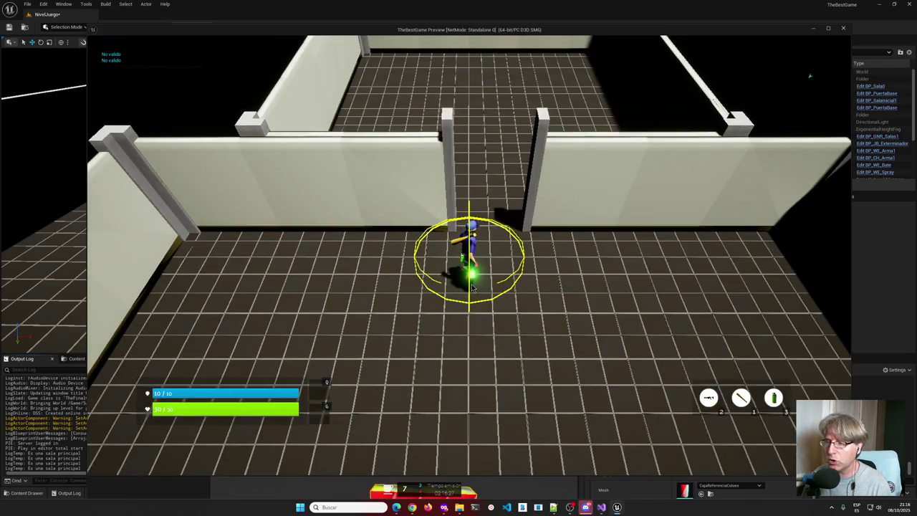
key(i)
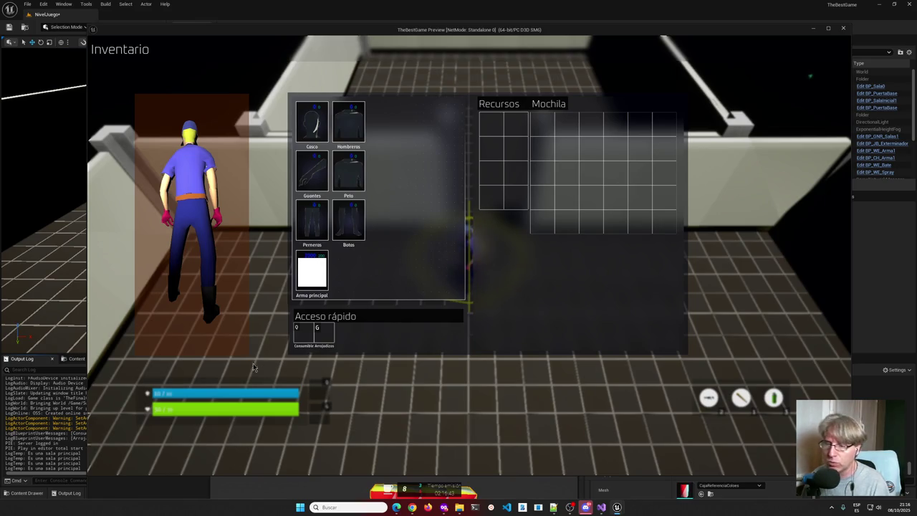
key(Escape)
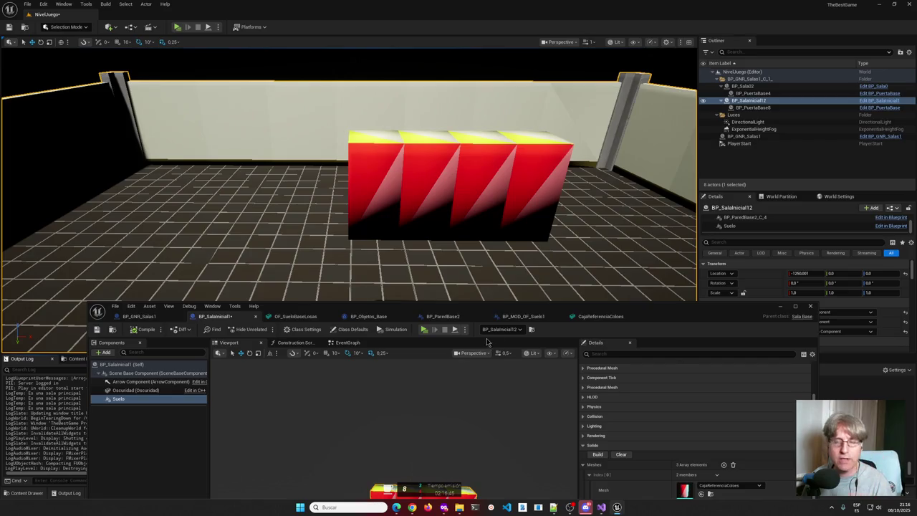